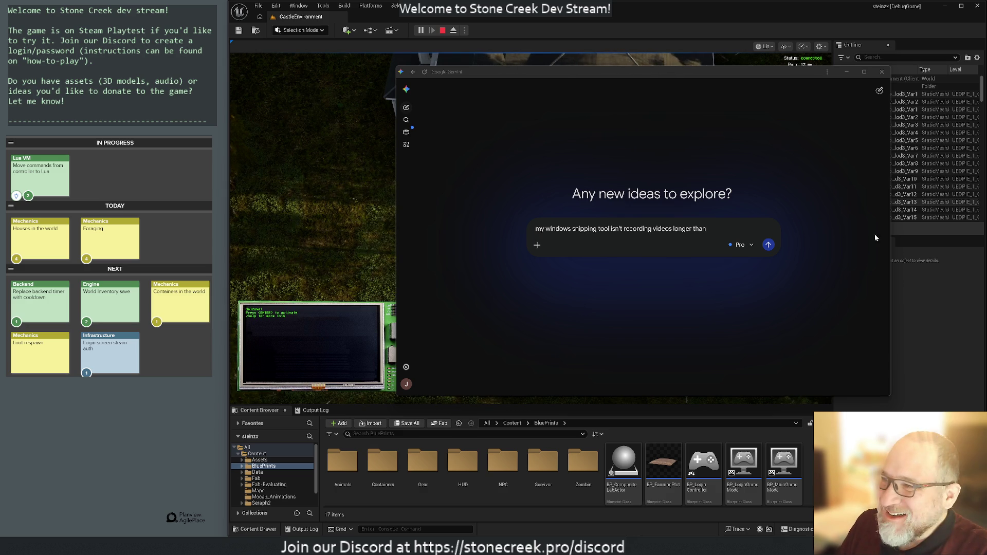
# Step: Ask Gemini why Snipping Tool silently crashes when recording videos longer than a few seconds
pyautogui.click(716, 237)
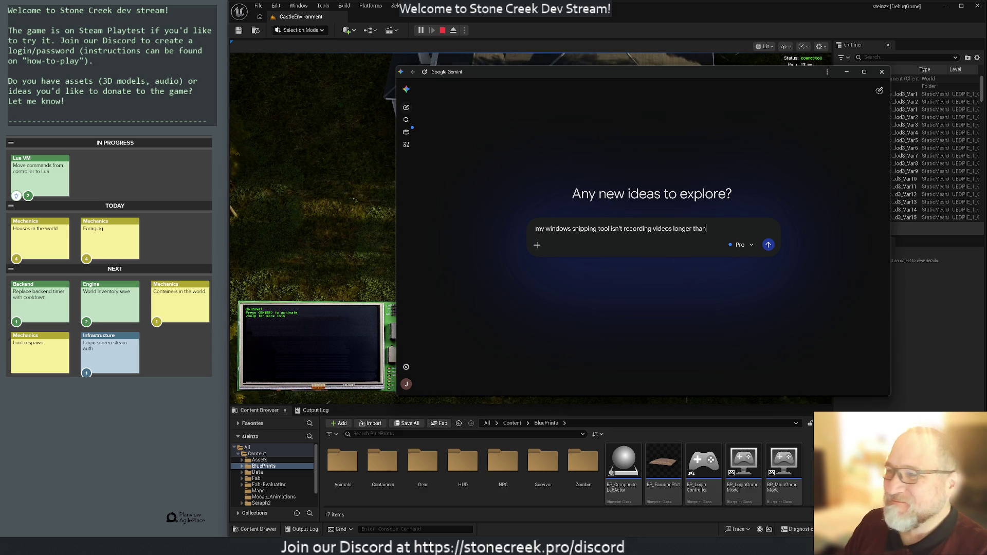
pyautogui.write(' a few seconds,')
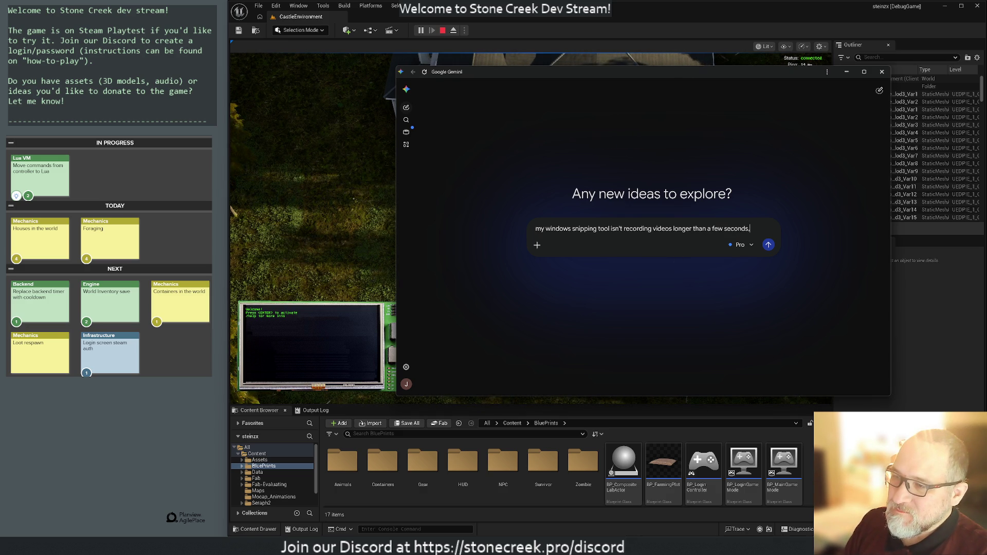
pyautogui.write(' it just sile')
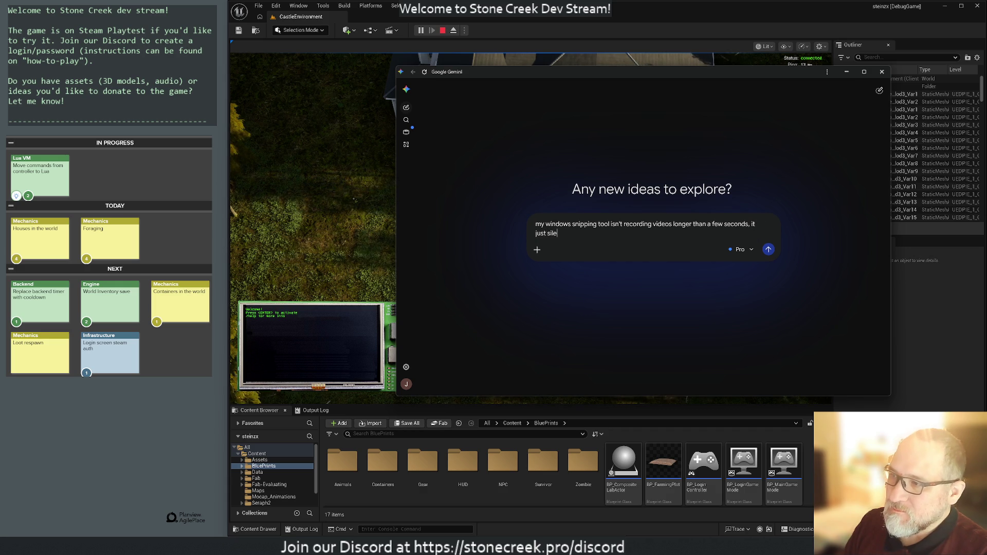
pyautogui.write('ntly crashes.')
pyautogui.press('Return')
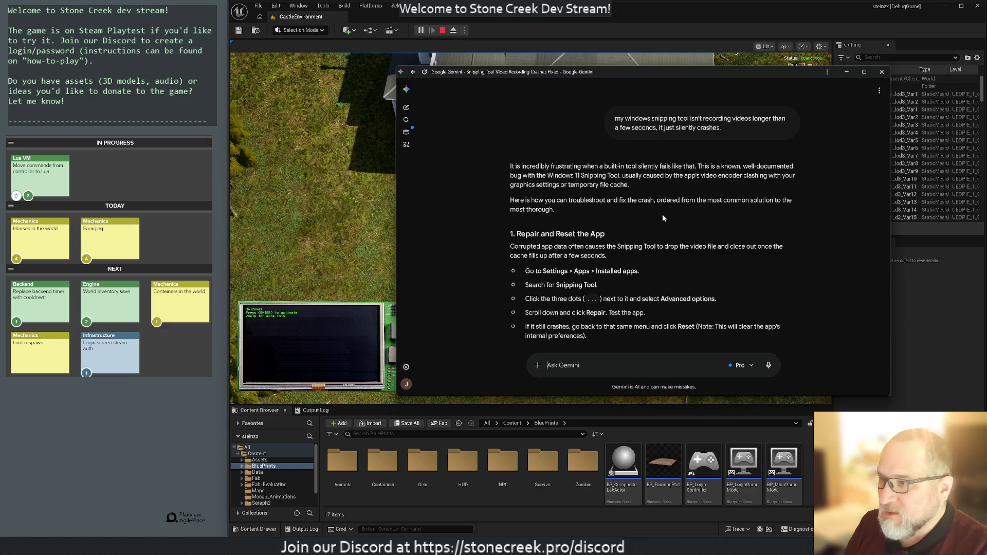
pyautogui.press('super')
# Step: Launch Windows Settings and go to Apps > Installed apps
pyautogui.write('settings')
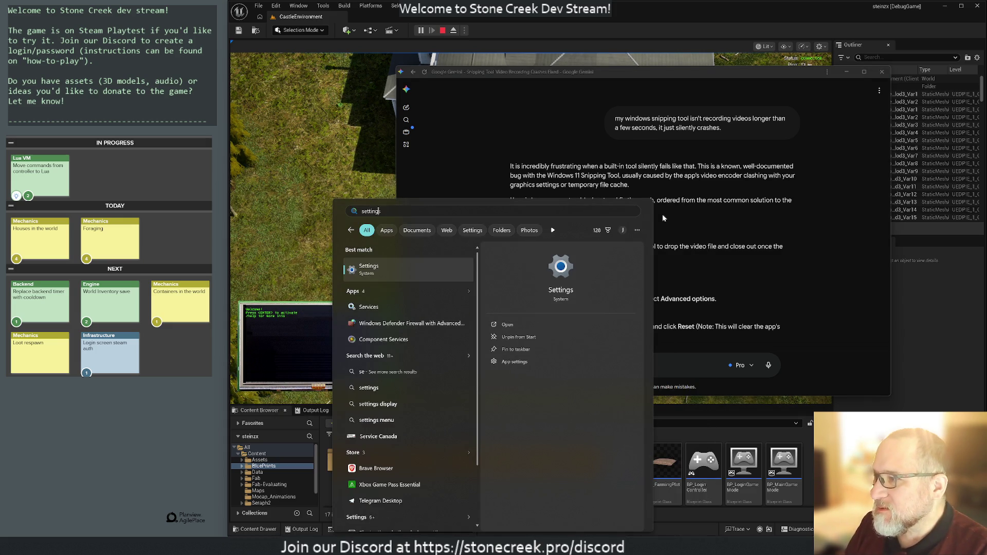
pyautogui.press('Return')
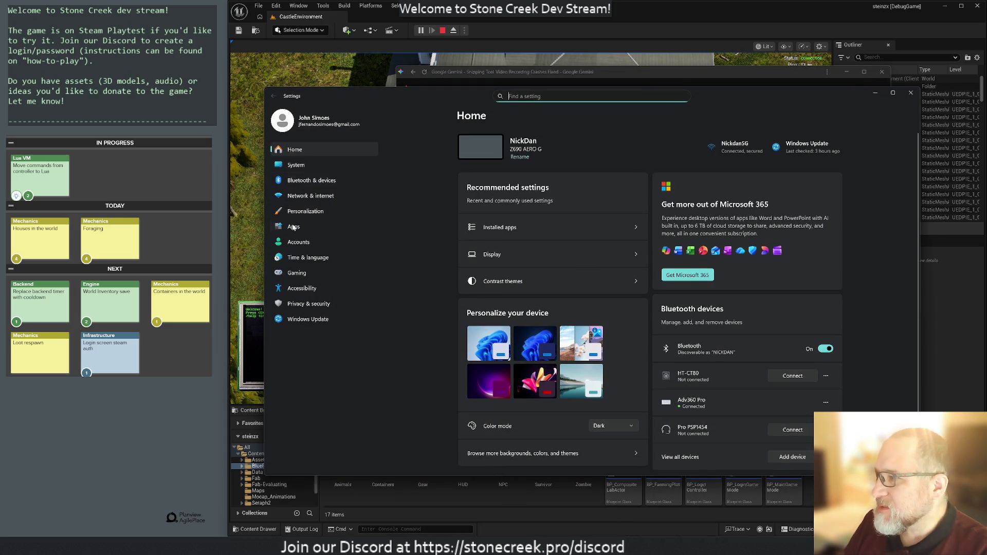
pyautogui.click(293, 227)
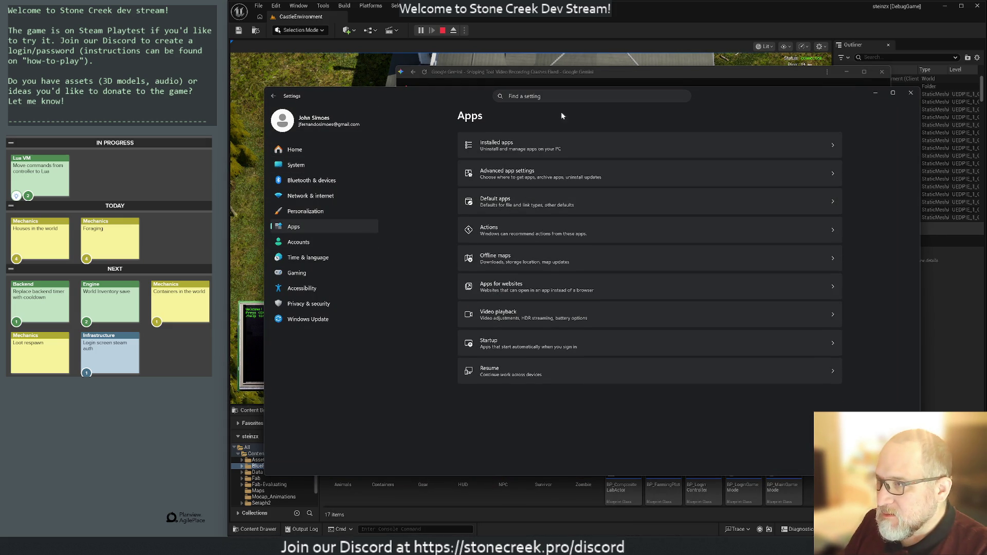
pyautogui.moveTo(471, 102)
pyautogui.mouseDown()
pyautogui.moveTo(468, 360)
pyautogui.moveTo(468, 71)
pyautogui.mouseUp()
pyautogui.click(525, 120)
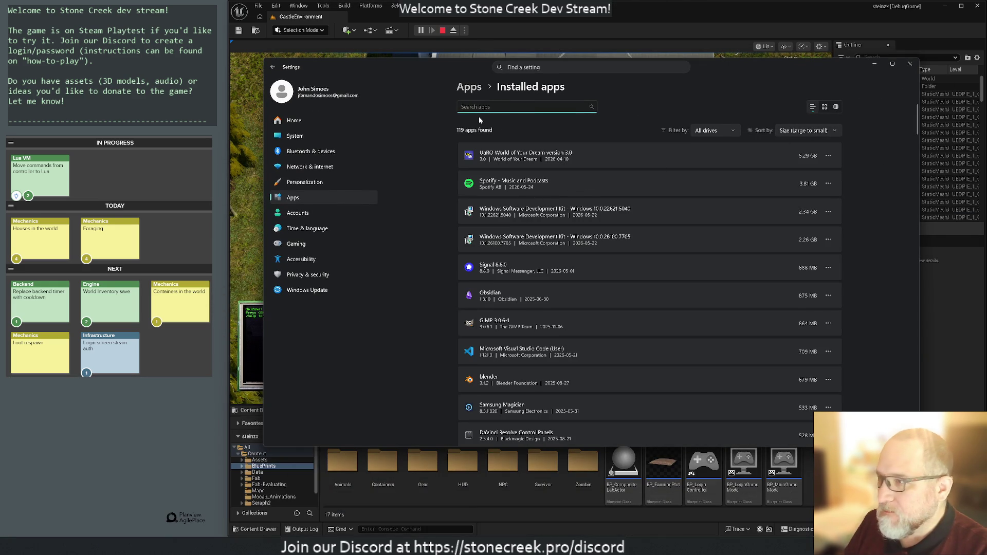
# Step: Search 'snippin', open Snipping Tool's Advanced options, and scroll to the Repair and Reset section
pyautogui.write('snippin')
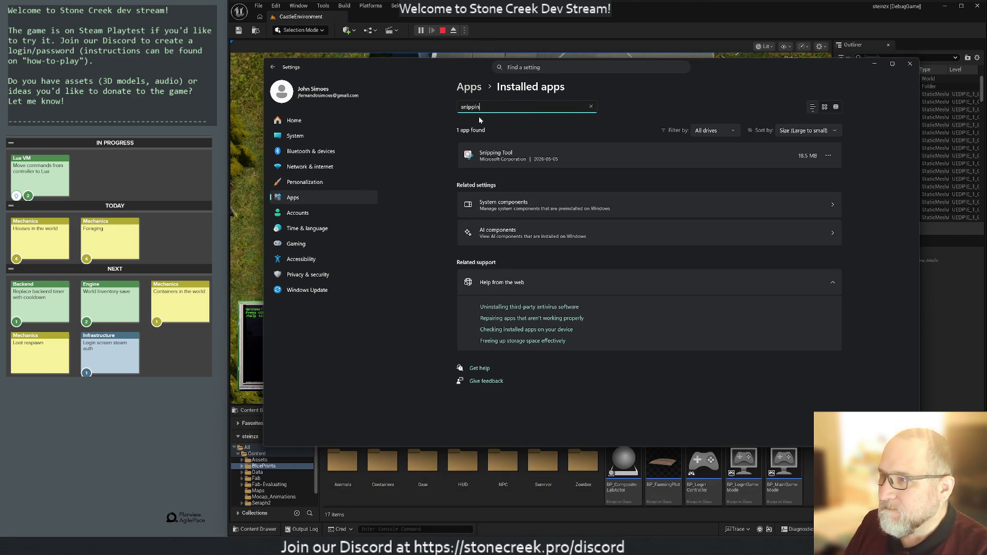
pyautogui.click(530, 155)
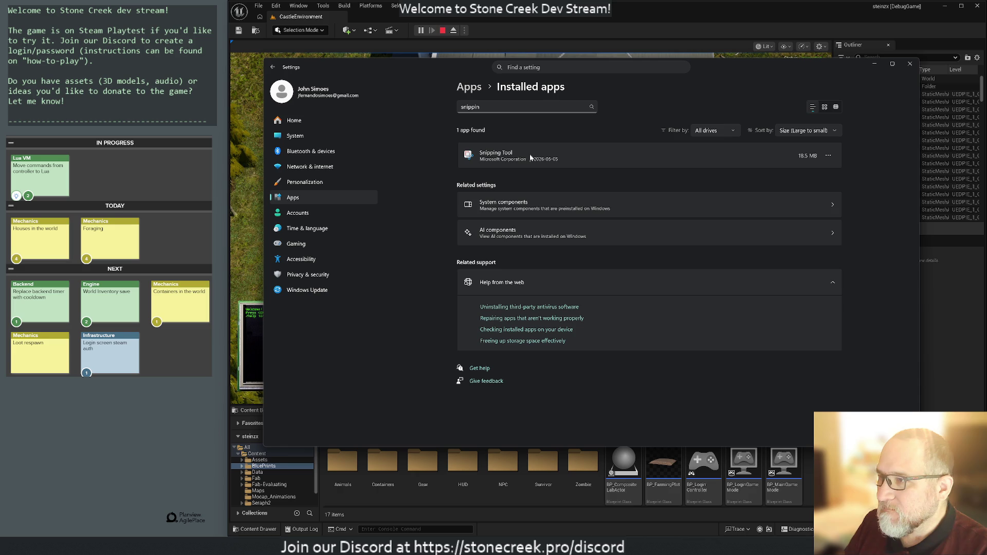
pyautogui.click(827, 155)
pyautogui.click(759, 173)
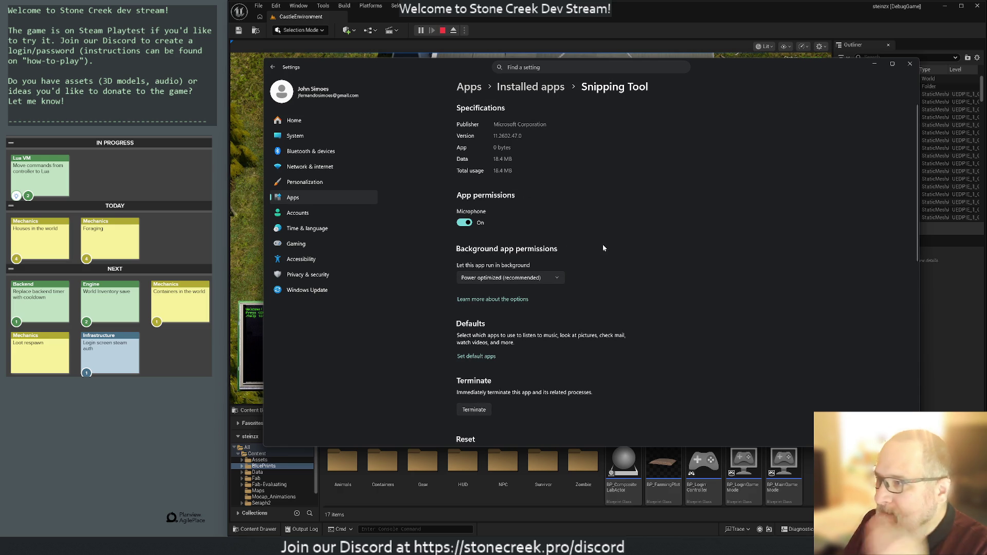
pyautogui.scroll(-1, 537, 321)
pyautogui.scroll(-2, 537, 321)
pyautogui.scroll(-5, 575, 316)
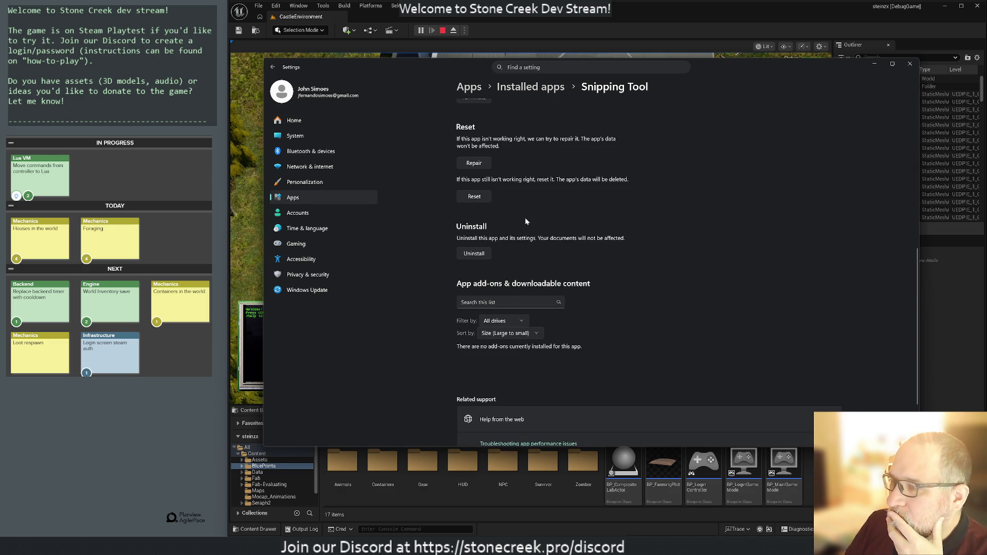
# Step: Arrange Settings beside Gemini's steps and try Repair on Snipping Tool twice, which fails
pyautogui.moveTo(462, 62)
pyautogui.mouseDown()
pyautogui.moveTo(496, 414)
pyautogui.moveTo(491, 180)
pyautogui.mouseUp()
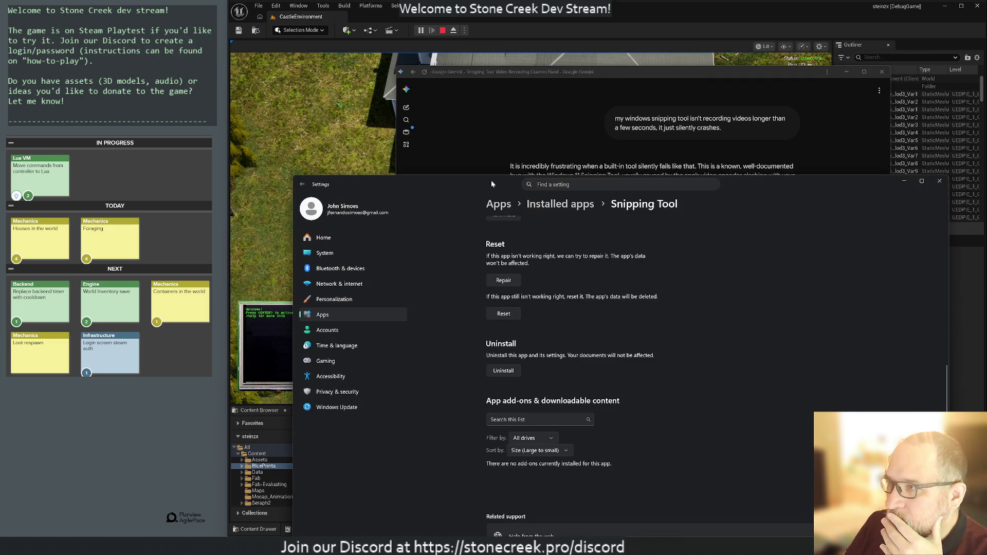
pyautogui.moveTo(613, 73); pyautogui.dragTo(593, 15)
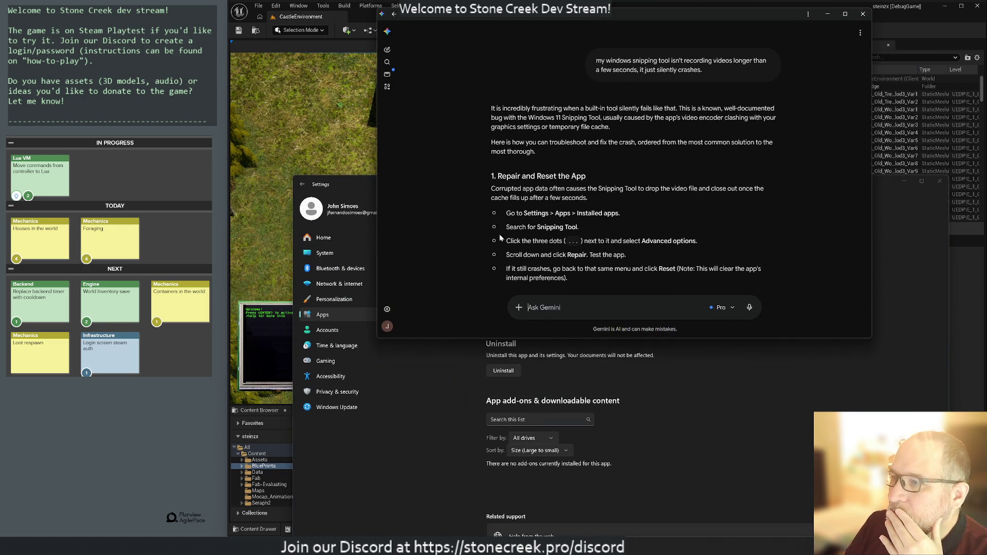
pyautogui.moveTo(369, 190)
pyautogui.mouseDown()
pyautogui.moveTo(366, 346)
pyautogui.moveTo(363, 287)
pyautogui.moveTo(375, 356)
pyautogui.moveTo(346, 83)
pyautogui.mouseUp()
pyautogui.click(484, 177)
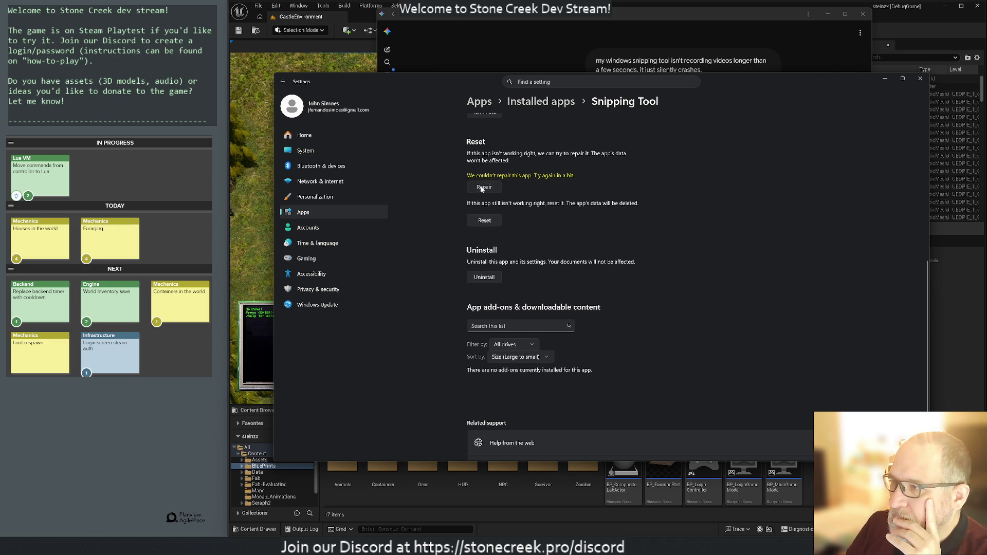
pyautogui.click(483, 187)
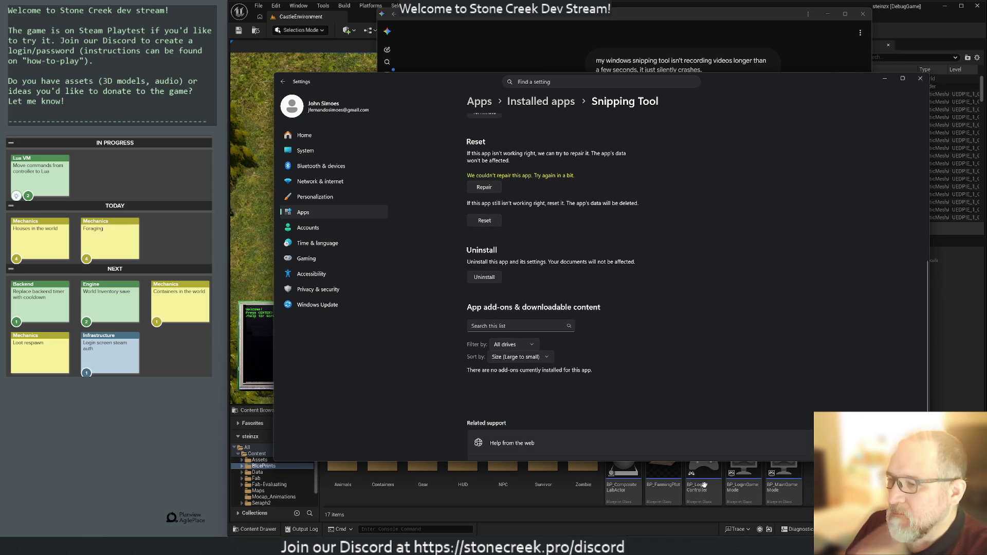
pyautogui.hotkey('alt', 'Tab')
# Step: Tell Gemini the repair says it couldn't repair, then bring the Settings window back
pyautogui.write('it says')
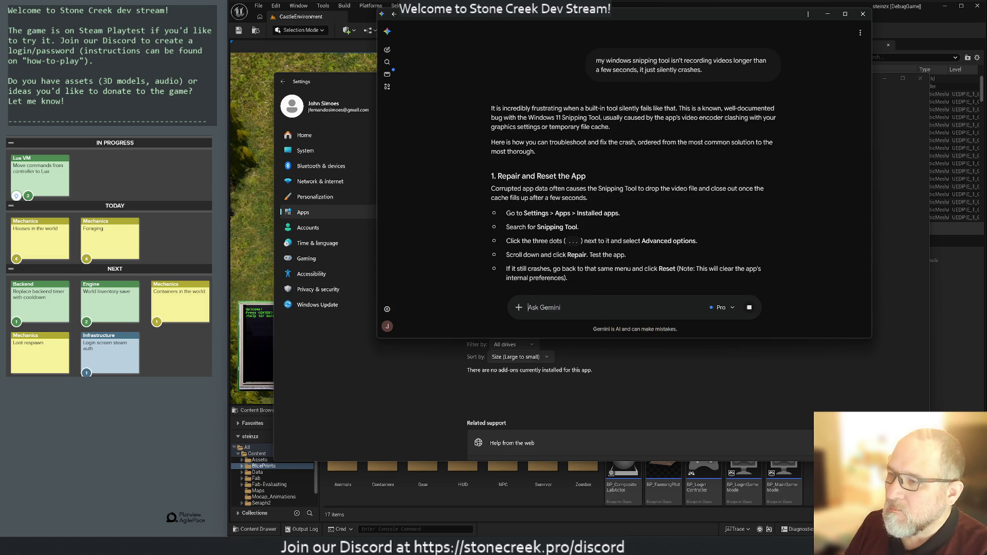
pyautogui.press('Return')
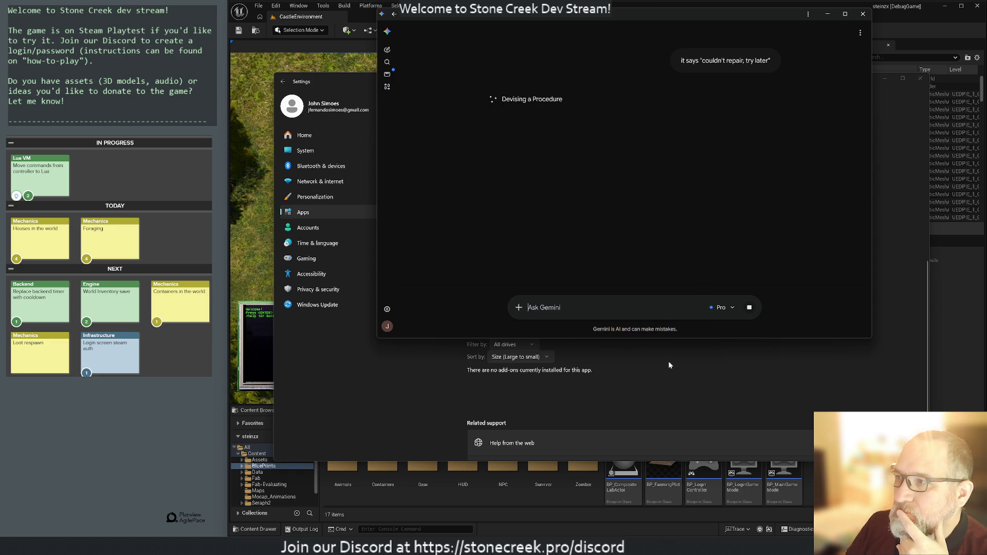
pyautogui.click(668, 348)
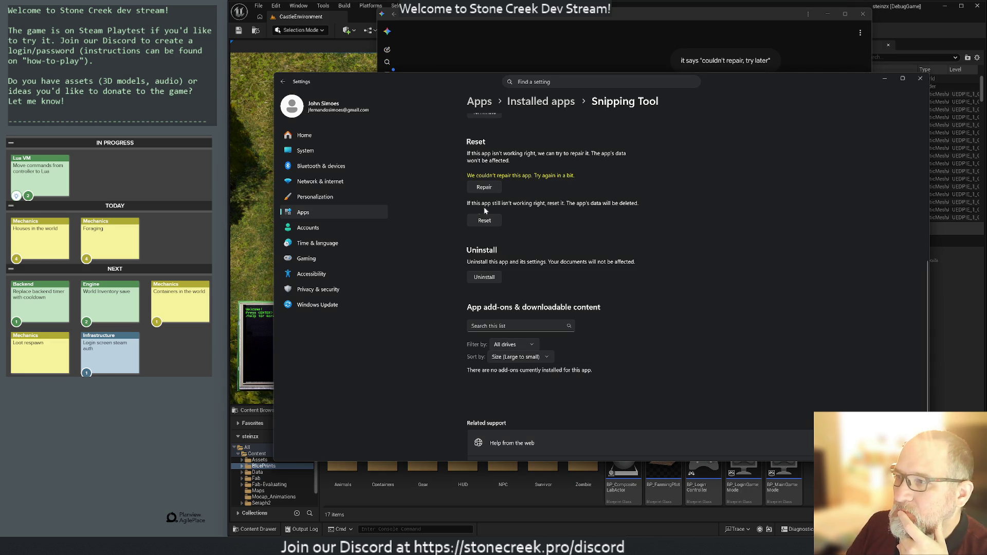
# Step: Reset Snipping Tool, confirming deletion of its app data
pyautogui.click(484, 222)
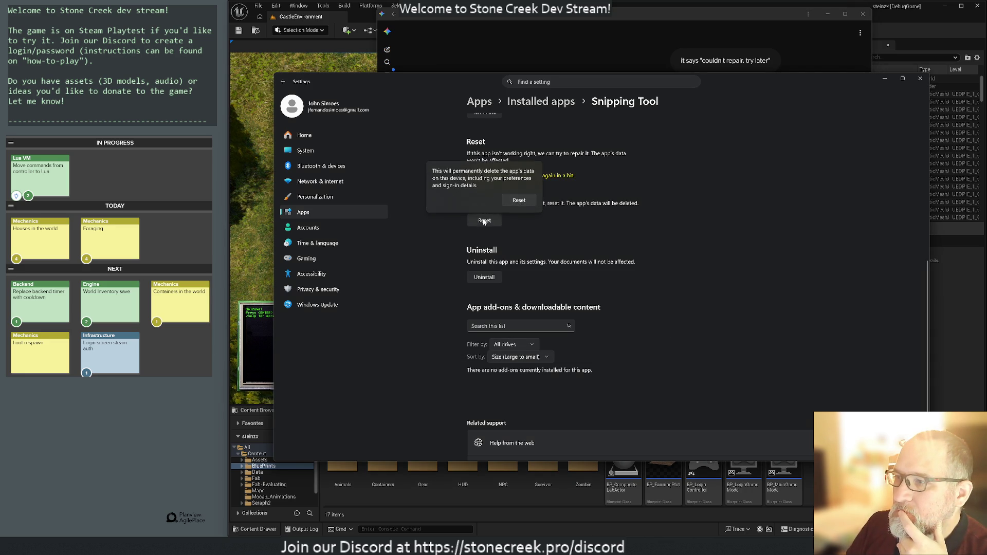
pyautogui.click(518, 201)
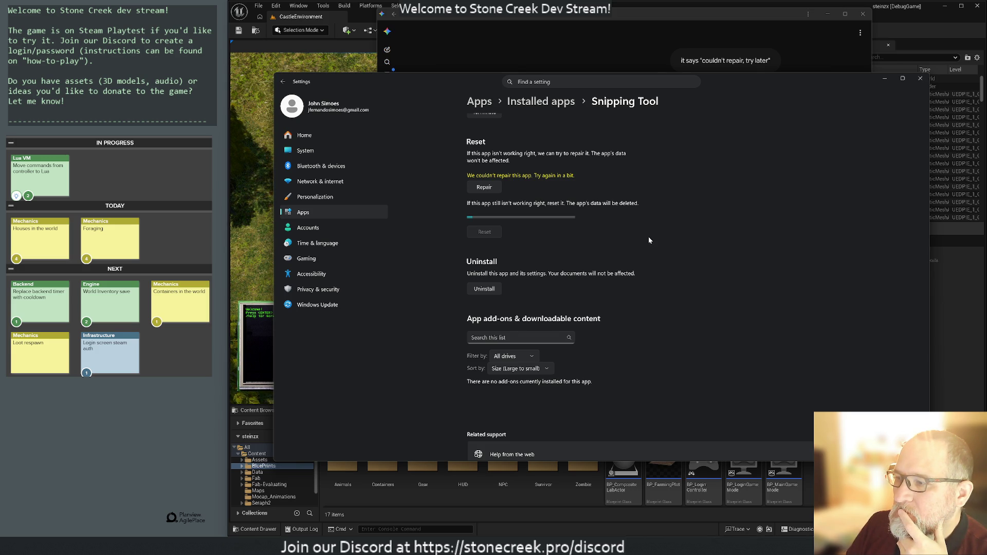
pyautogui.scroll(6, 649, 240)
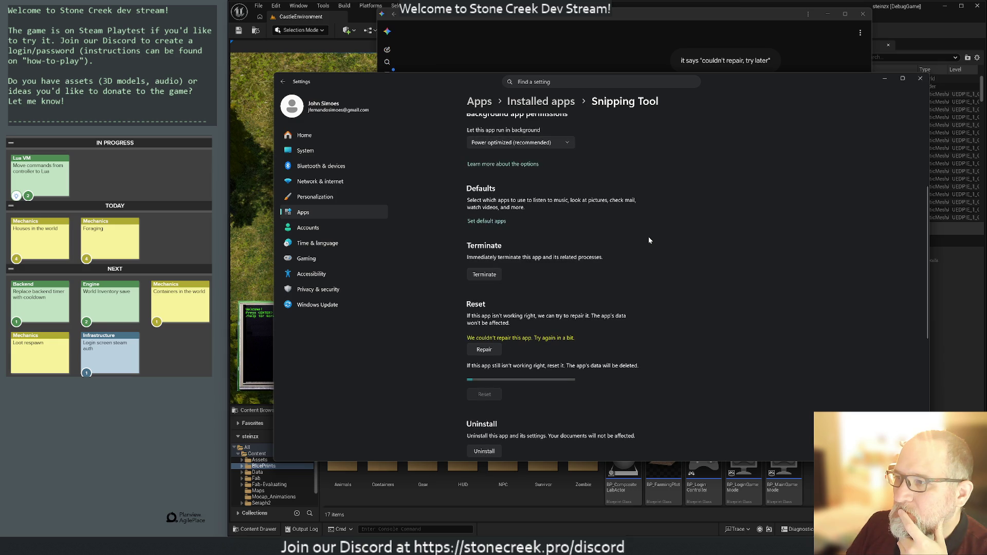
pyautogui.scroll(-2, 649, 240)
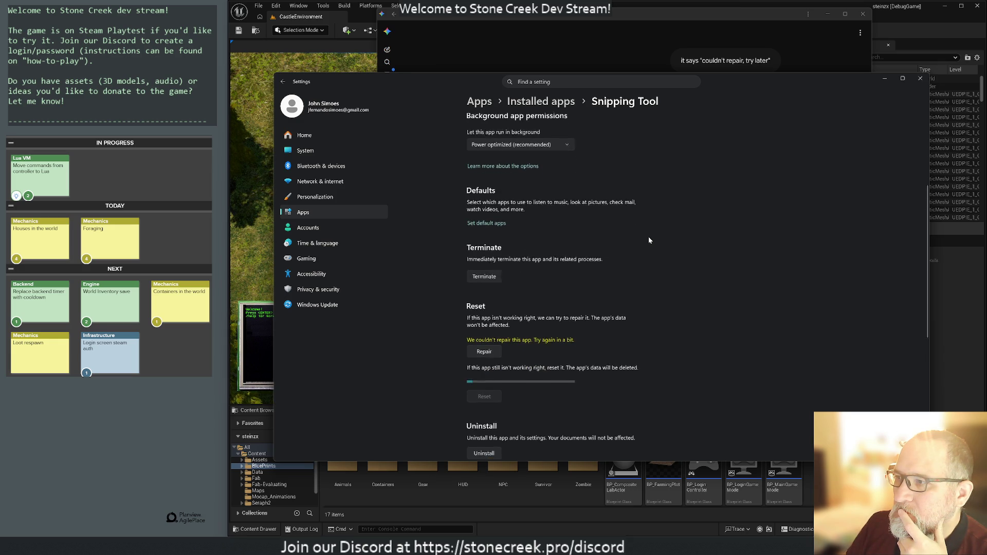
# Step: Switch Snipping Tool's background permission off, then restore it to Power optimized and return to Gemini
pyautogui.click(496, 141)
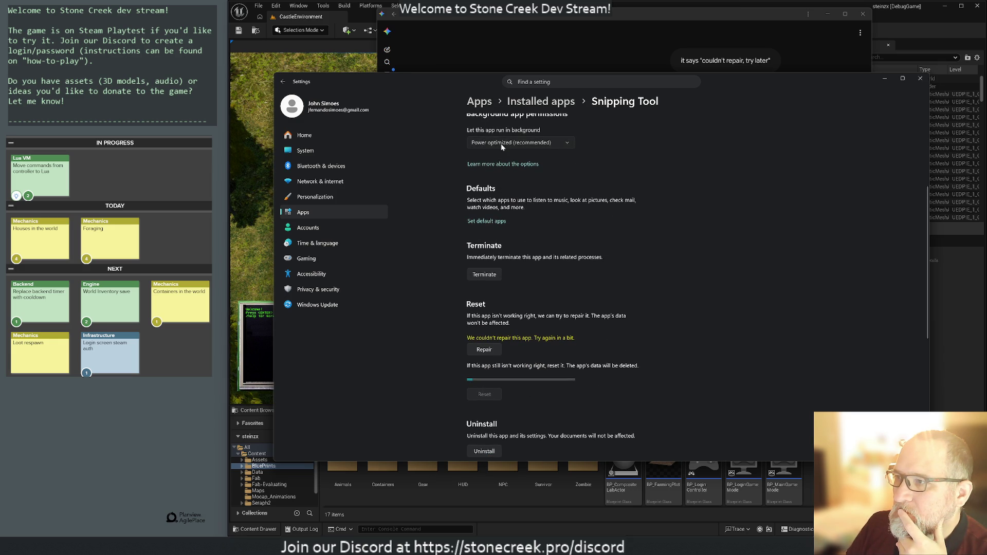
pyautogui.click(497, 158)
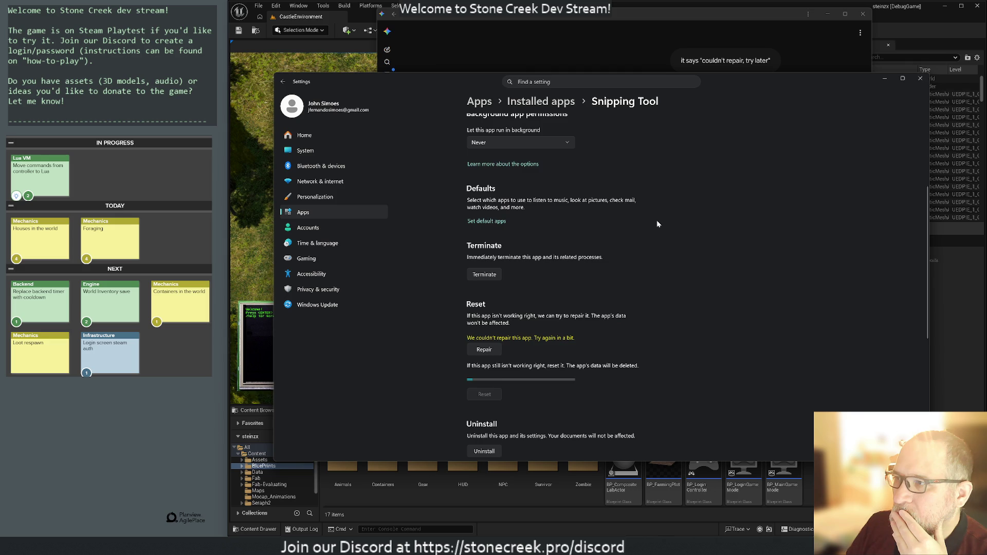
pyautogui.scroll(3, 602, 203)
pyautogui.scroll(-3, 602, 203)
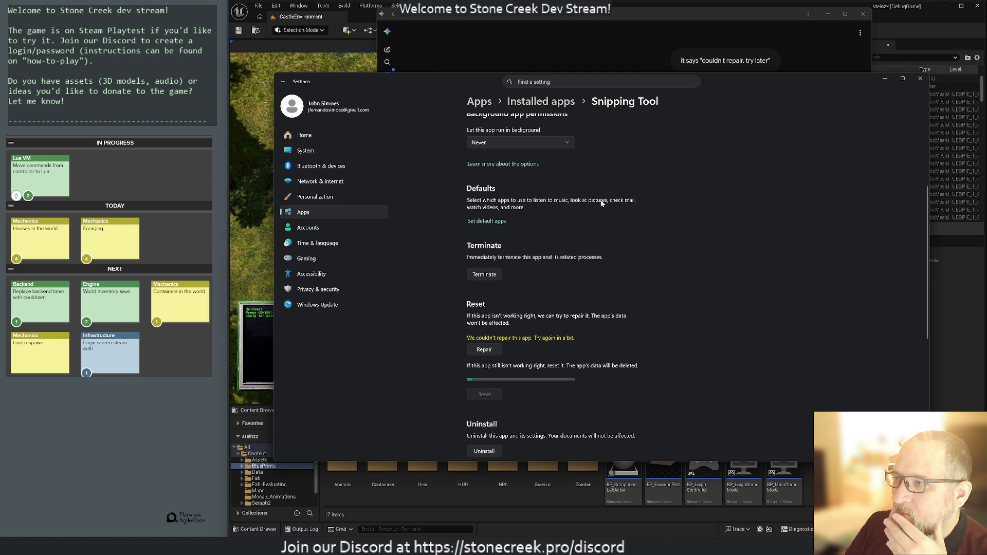
pyautogui.click(530, 143)
pyautogui.click(512, 129)
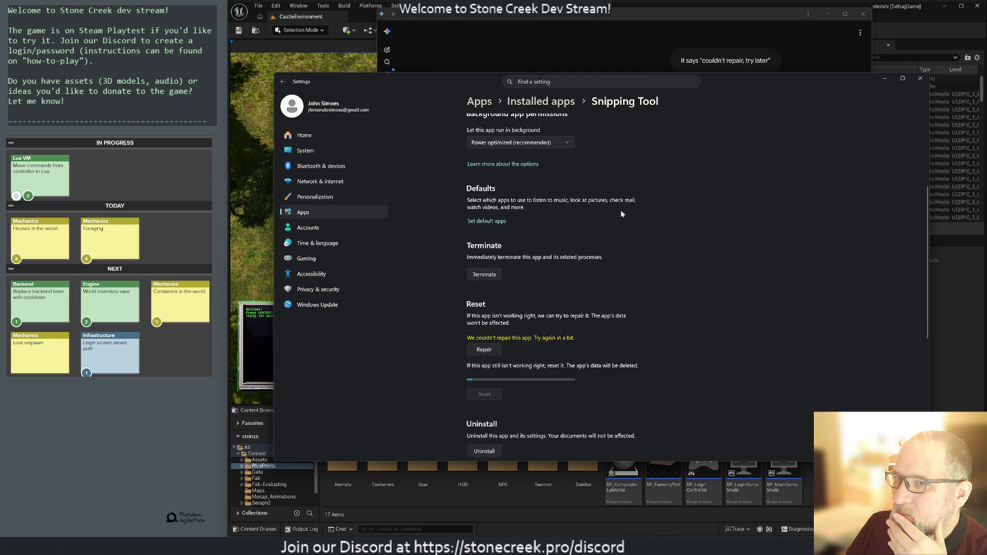
pyautogui.click(512, 144)
pyautogui.click(603, 159)
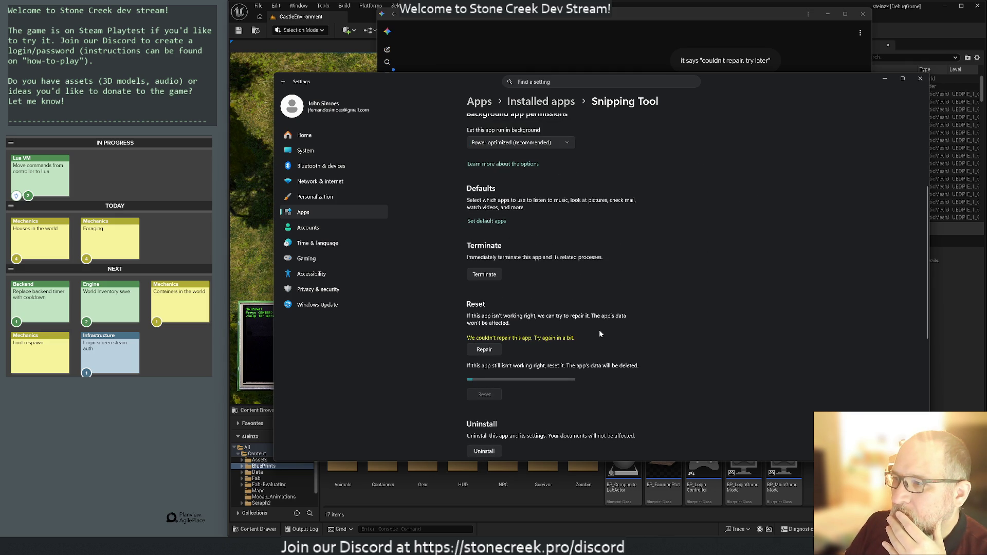
pyautogui.scroll(-1, 600, 334)
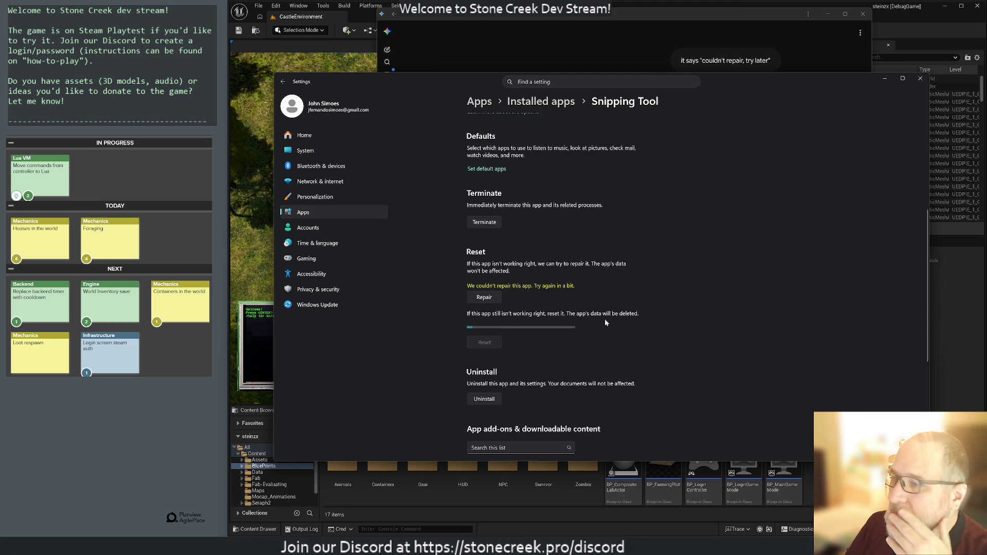
pyautogui.click(515, 19)
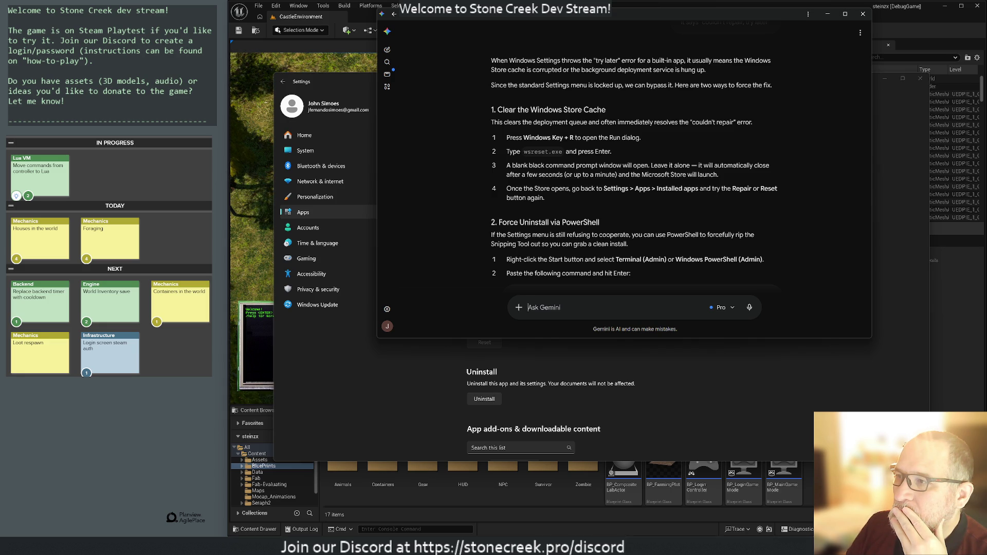
# Step: Clear the Microsoft Store cache by running wsreset.exe, then close the Store
pyautogui.scroll(-1, 519, 401)
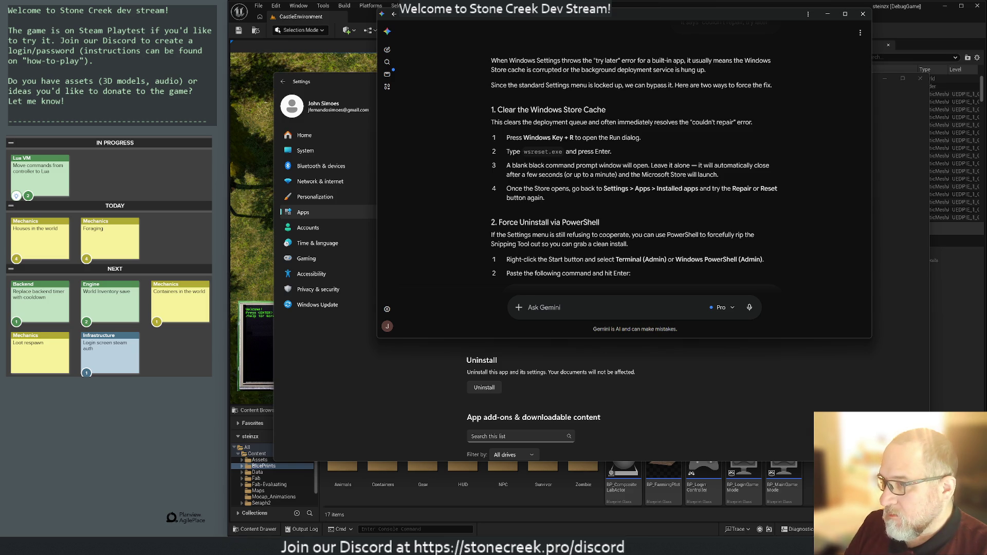
pyautogui.press('super+r')
pyautogui.write('ws')
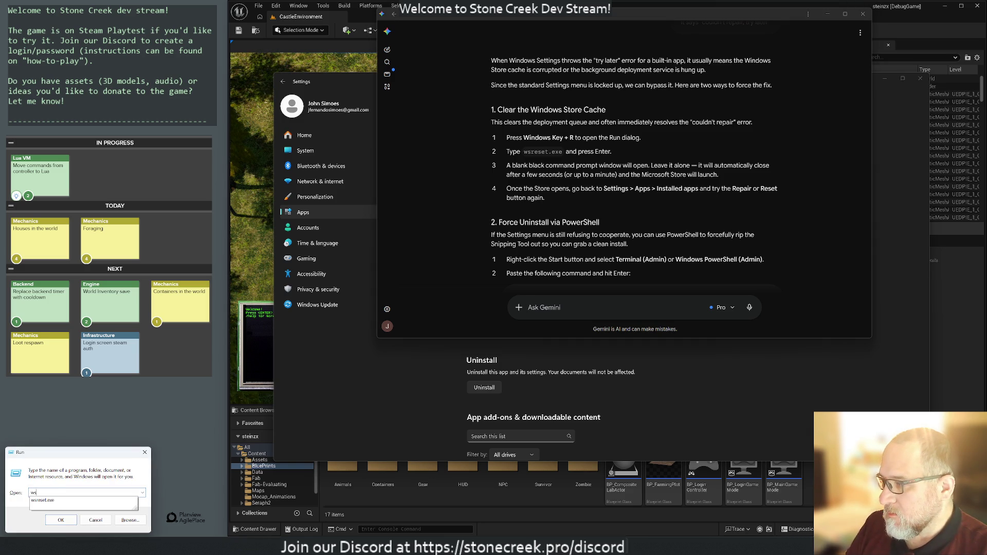
pyautogui.write('reset.e')
pyautogui.press('BackSpace')
pyautogui.press('BackSpace')
pyautogui.write('e')
pyautogui.press('Return')
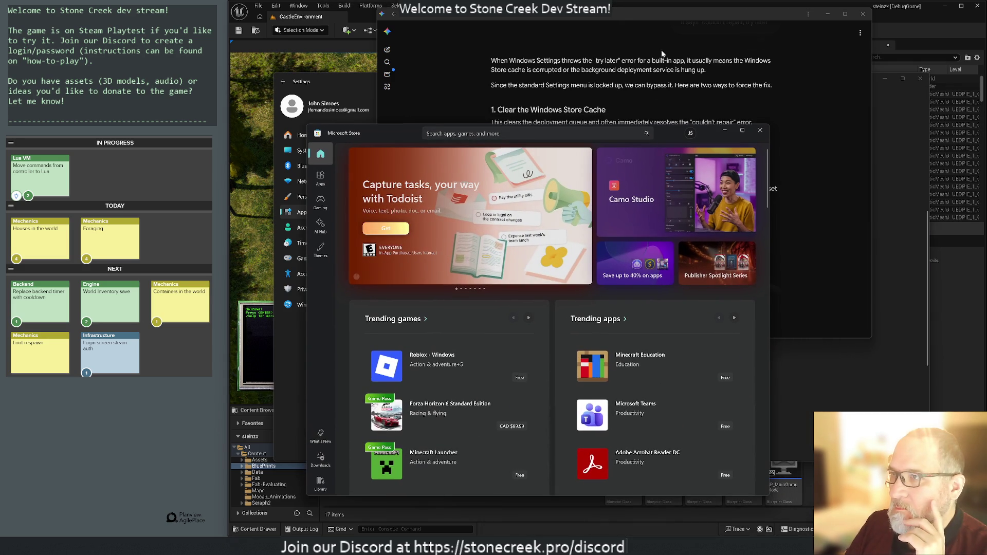
pyautogui.click(616, 16)
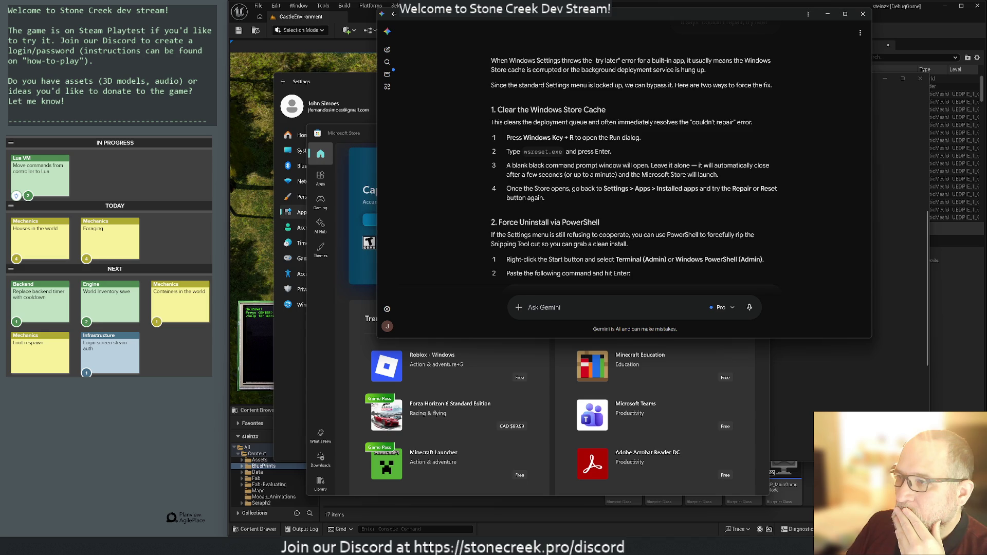
pyautogui.click(359, 132)
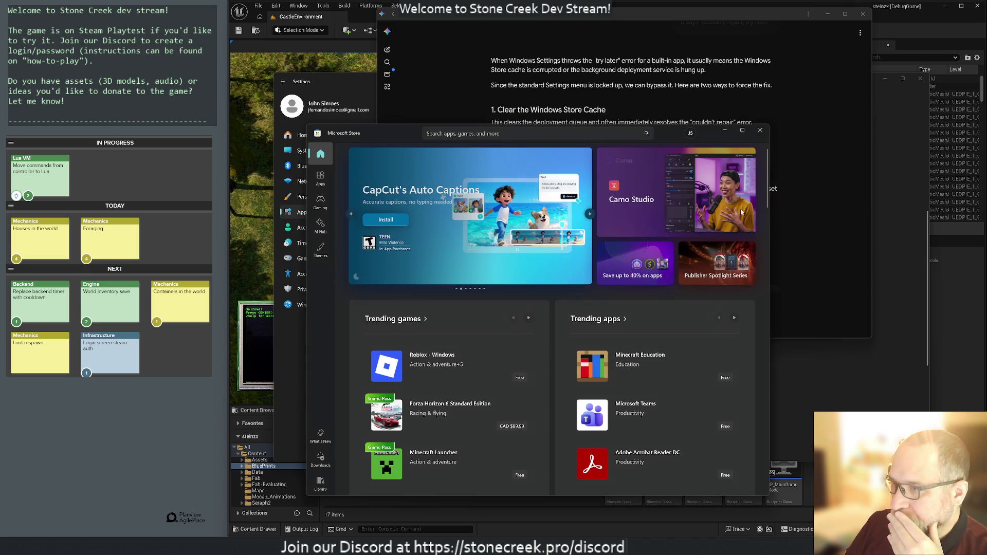
pyautogui.click(763, 130)
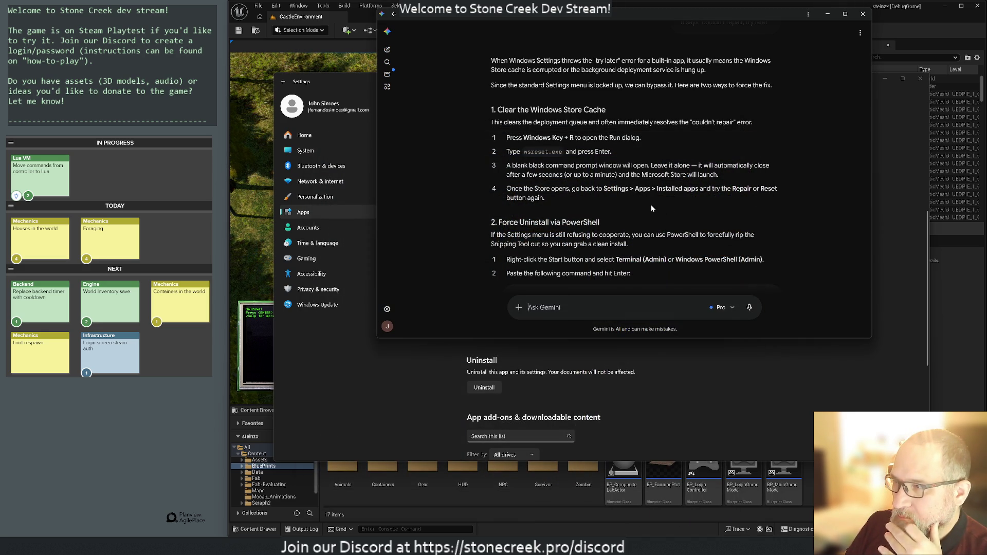
# Step: Repair Snipping Tool successfully in Settings and close the Settings window
pyautogui.scroll(-1, 647, 202)
pyautogui.hotkey('alt', 'Tab')
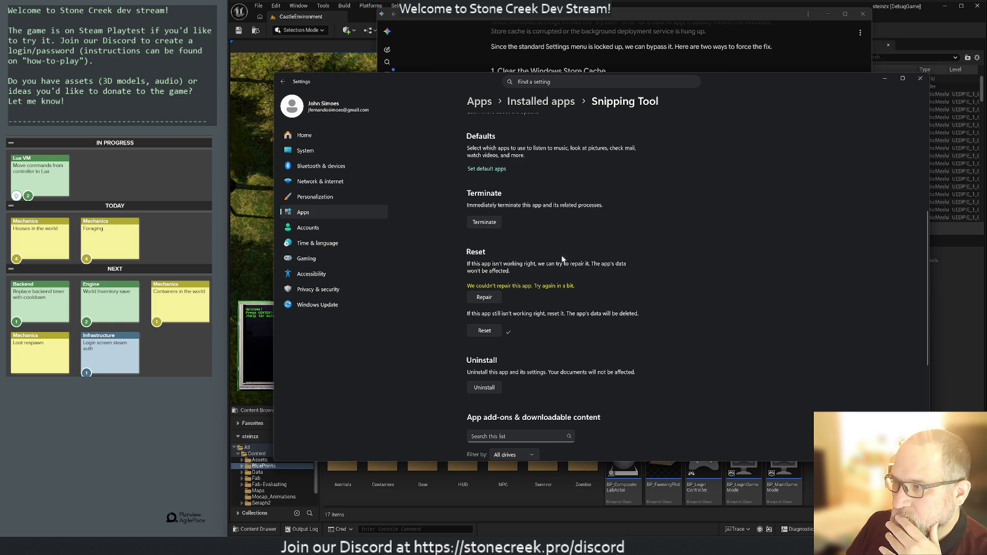
pyautogui.click(479, 300)
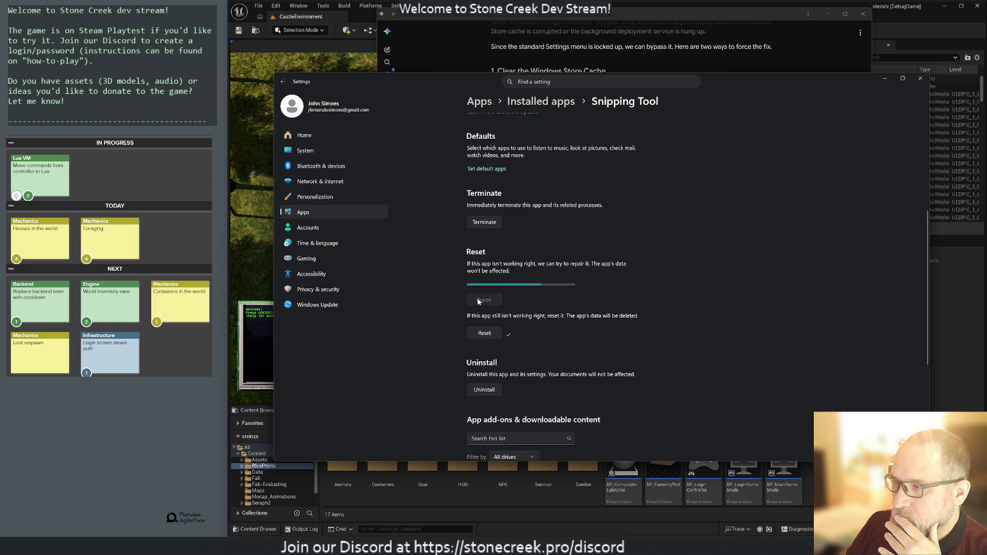
pyautogui.click(920, 78)
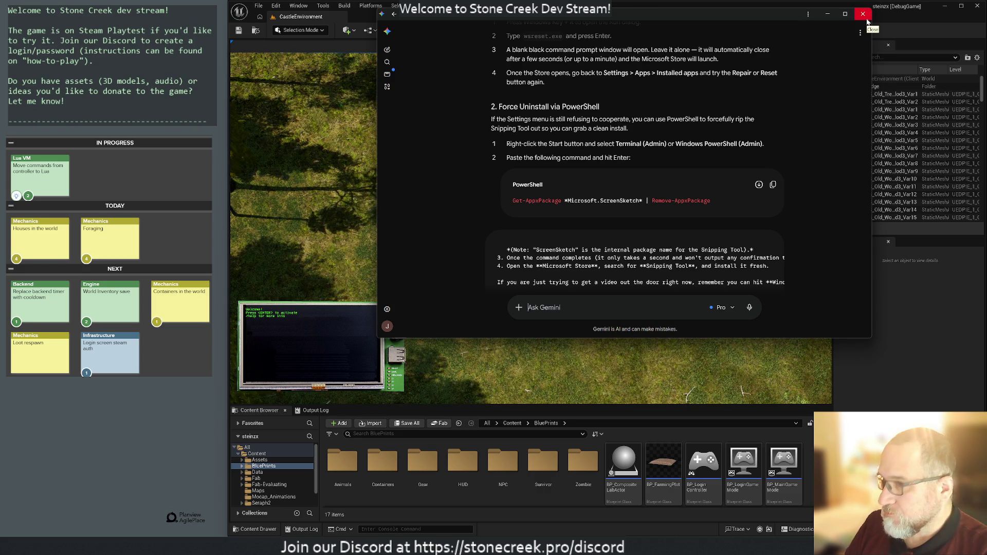
pyautogui.press('super+shift+s')
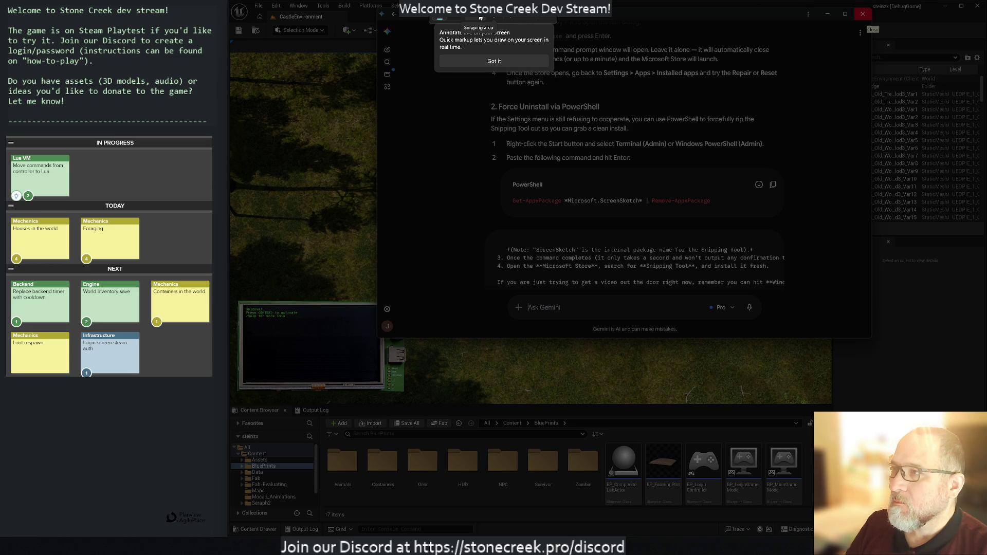
# Step: Draw a recording region over the game viewport and start recording with microphone access allowed
pyautogui.click(482, 18)
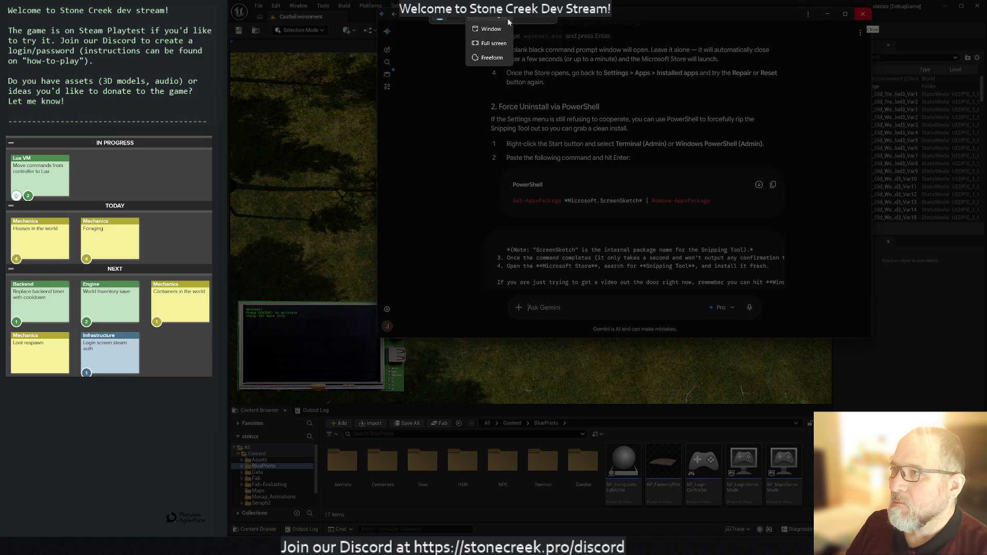
pyautogui.click(456, 17)
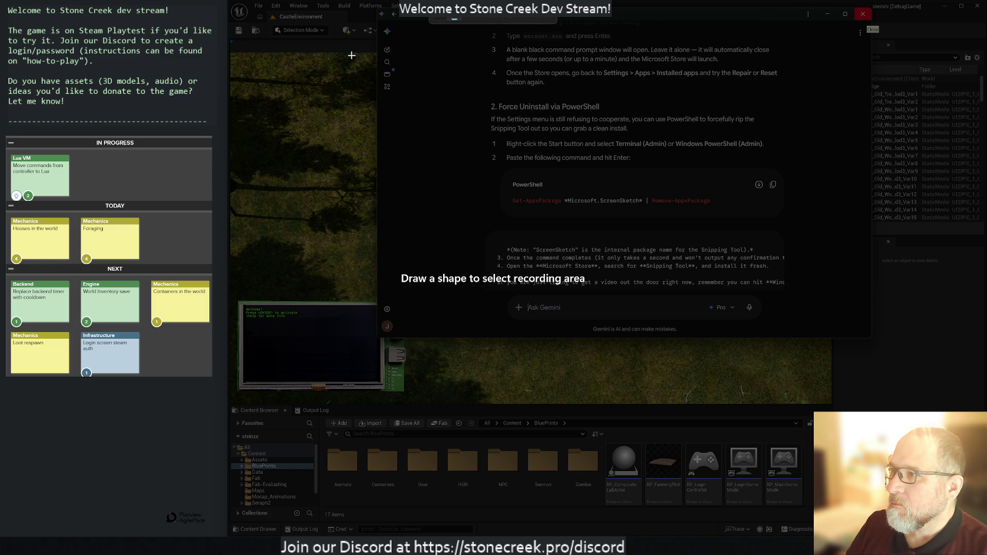
pyautogui.moveTo(352, 55)
pyautogui.mouseDown()
pyautogui.moveTo(594, 231)
pyautogui.moveTo(740, 282)
pyautogui.moveTo(744, 297)
pyautogui.mouseUp()
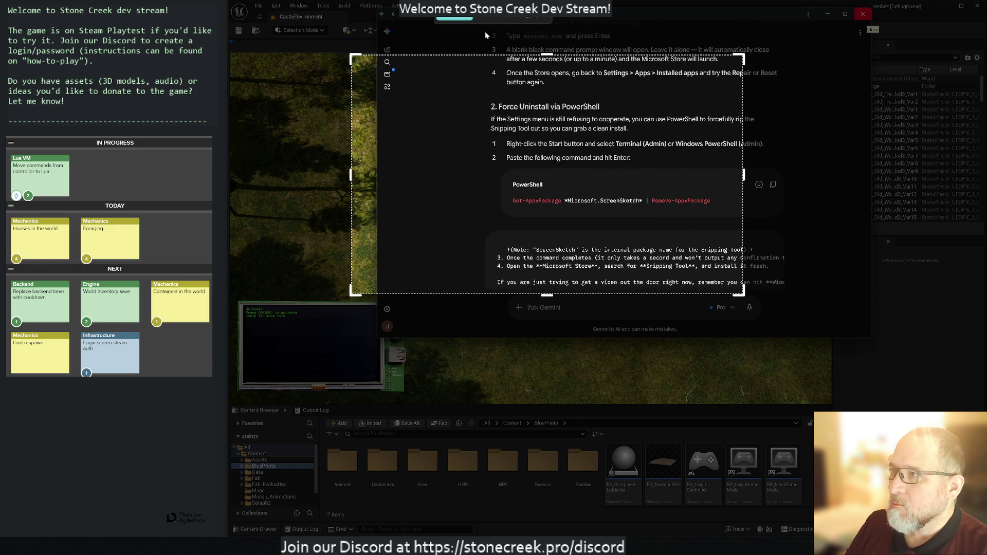
pyautogui.click(454, 18)
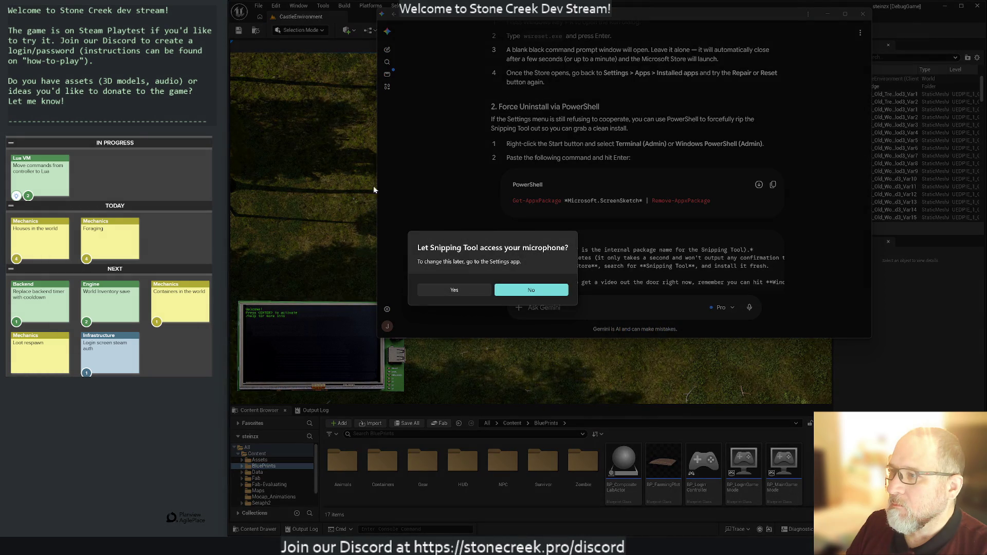
pyautogui.click(449, 291)
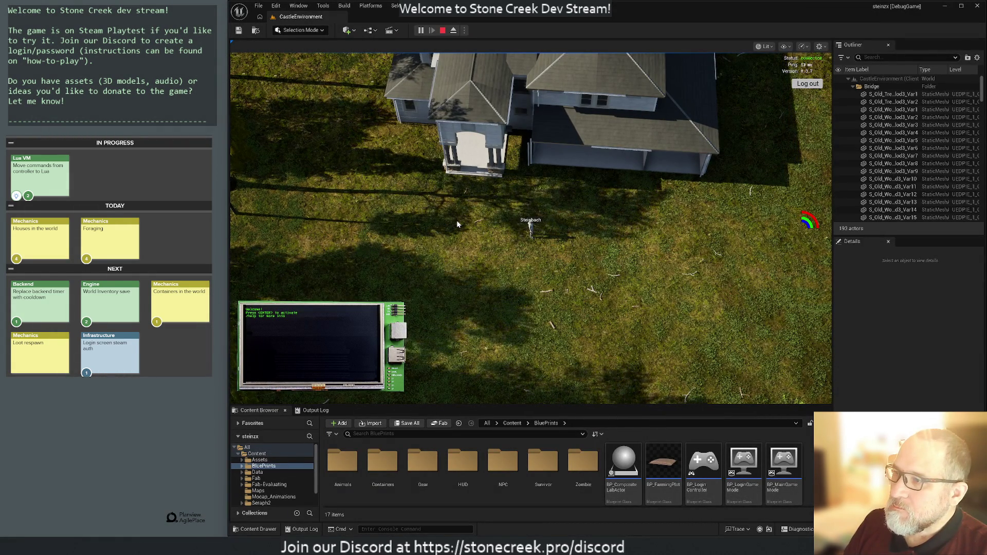
# Step: Walk the character up to the porch and into the house, turning the camera around it
pyautogui.click(485, 234)
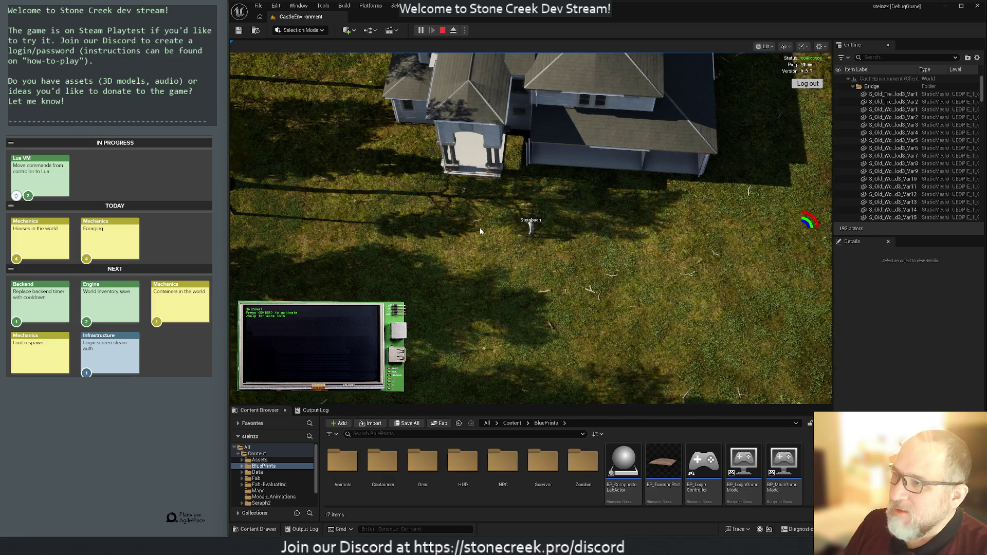
pyautogui.press('w')
pyautogui.scroll(-3, 438, 178)
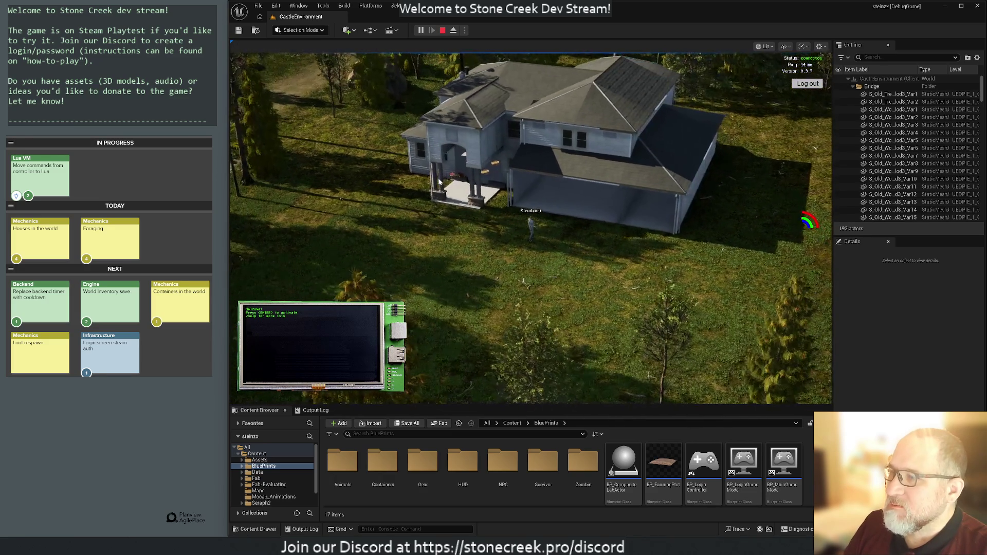
pyautogui.scroll(3, 463, 206)
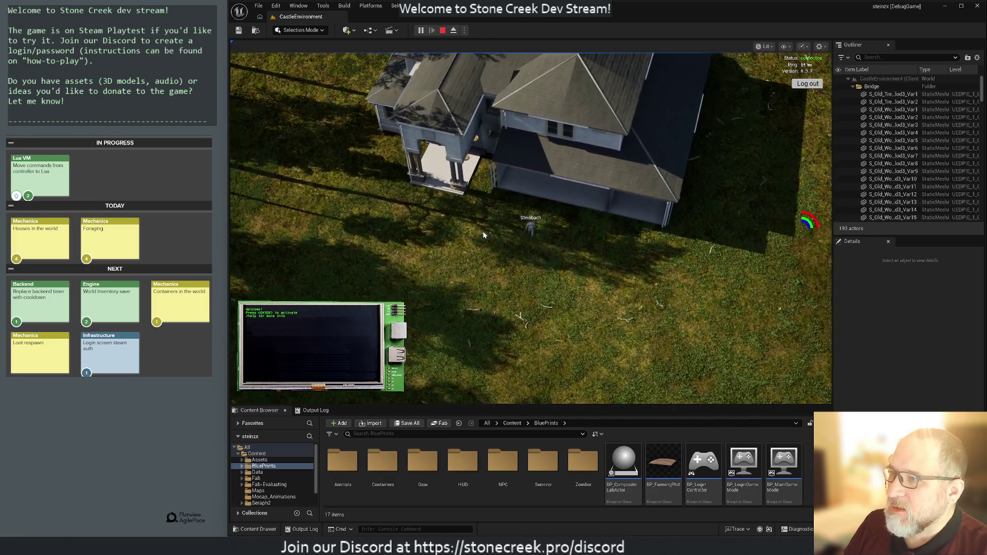
pyautogui.click(483, 235)
pyautogui.press('w')
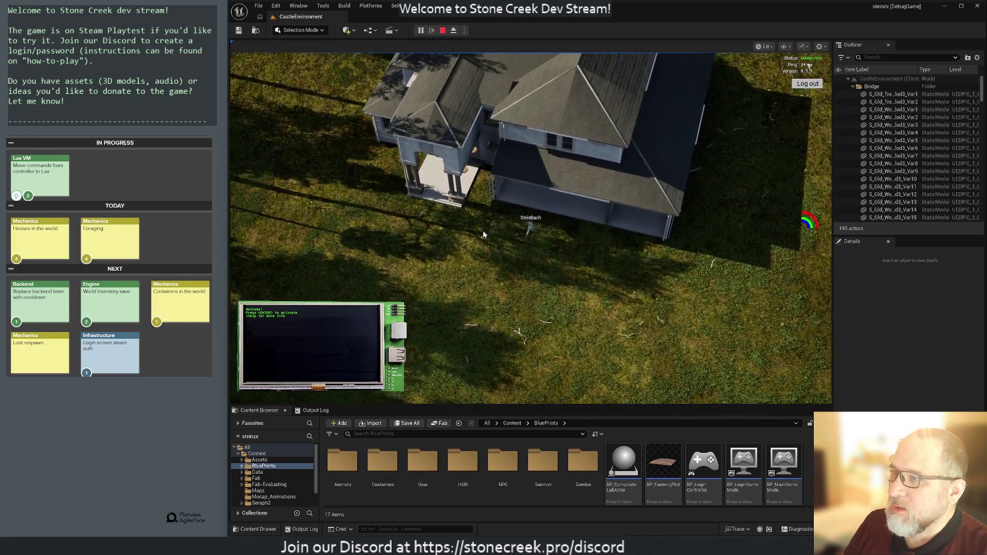
pyautogui.press('d')
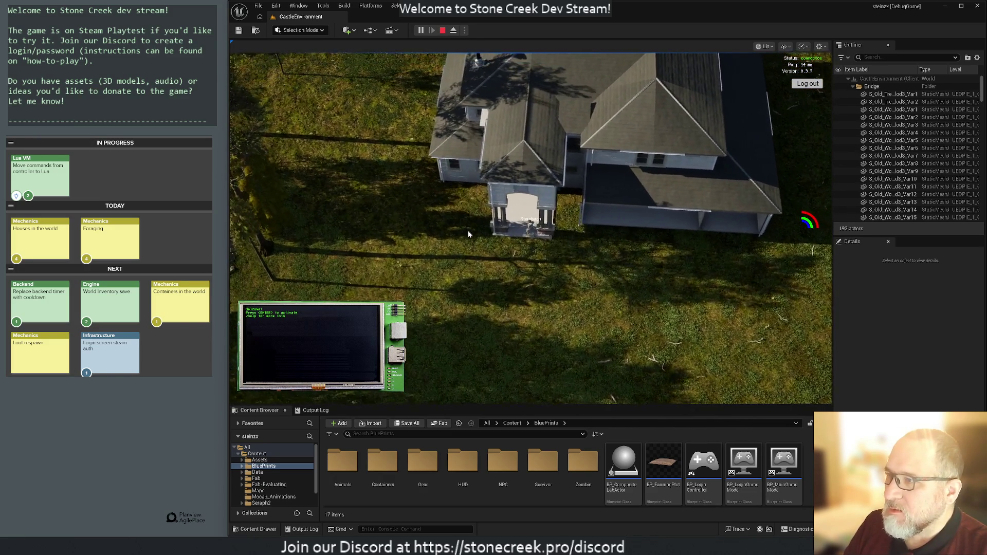
pyautogui.press('w')
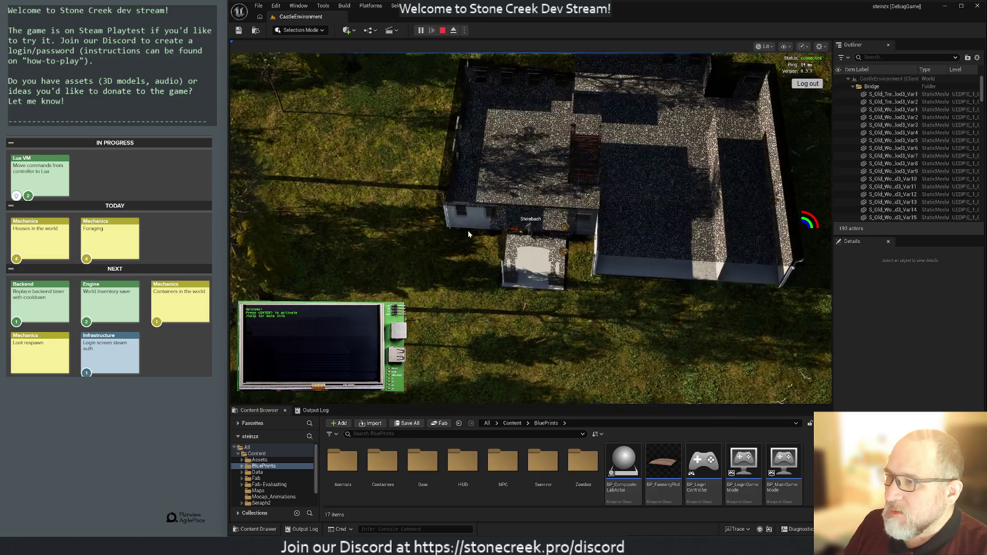
pyautogui.click(514, 152)
pyautogui.press('d')
pyautogui.click(677, 168)
pyautogui.press('d')
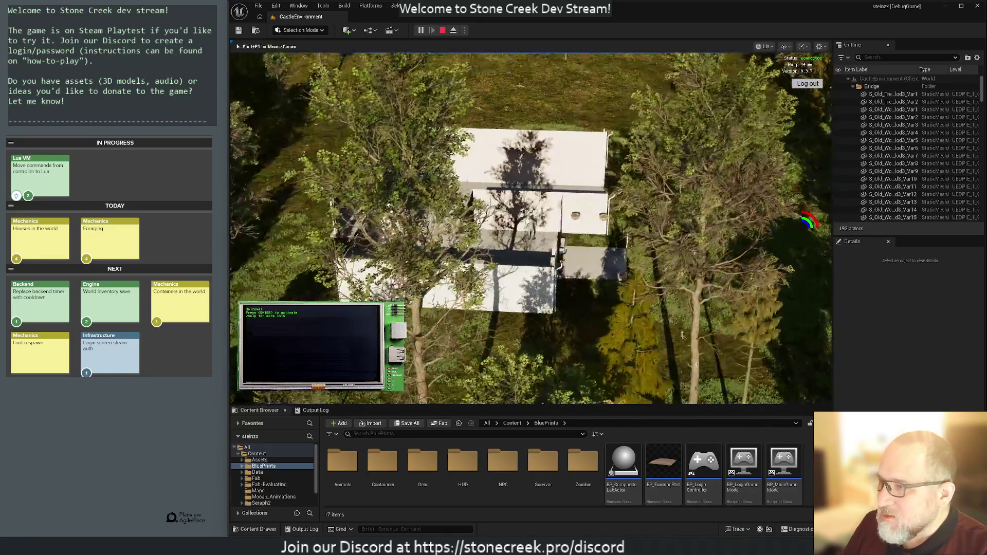
pyautogui.press('w')
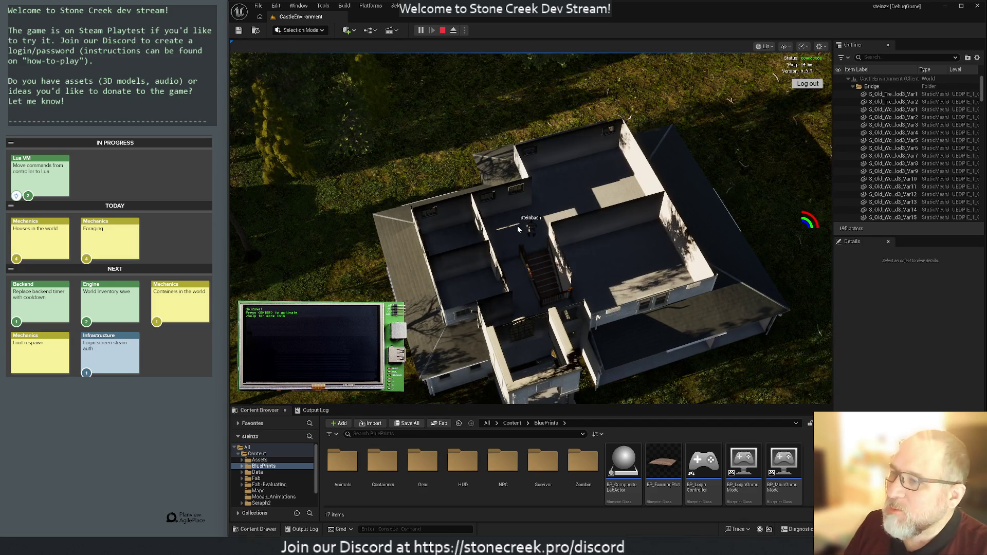
# Step: Walk back down the stairs and out onto the grass, orbit the camera, and stop recording
pyautogui.press('s')
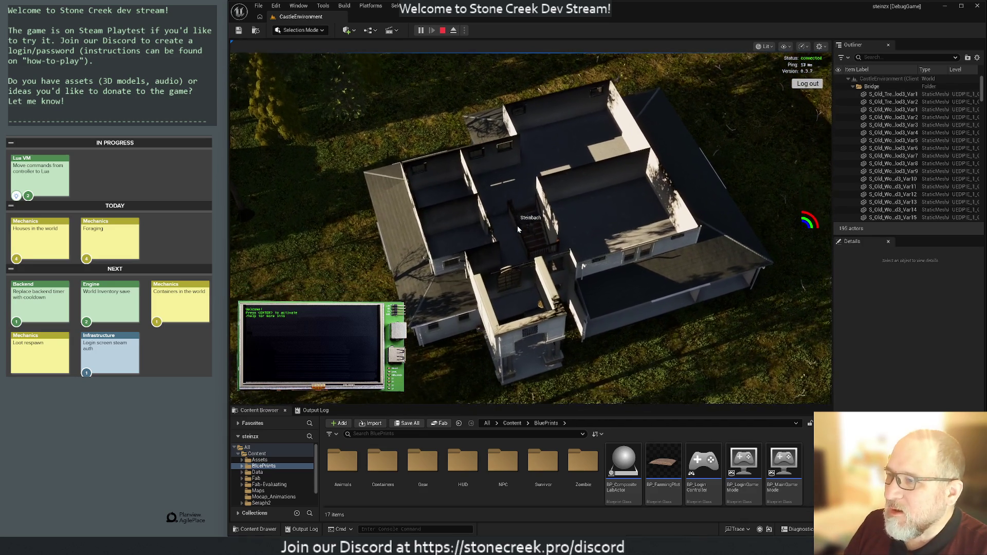
pyautogui.press('s')
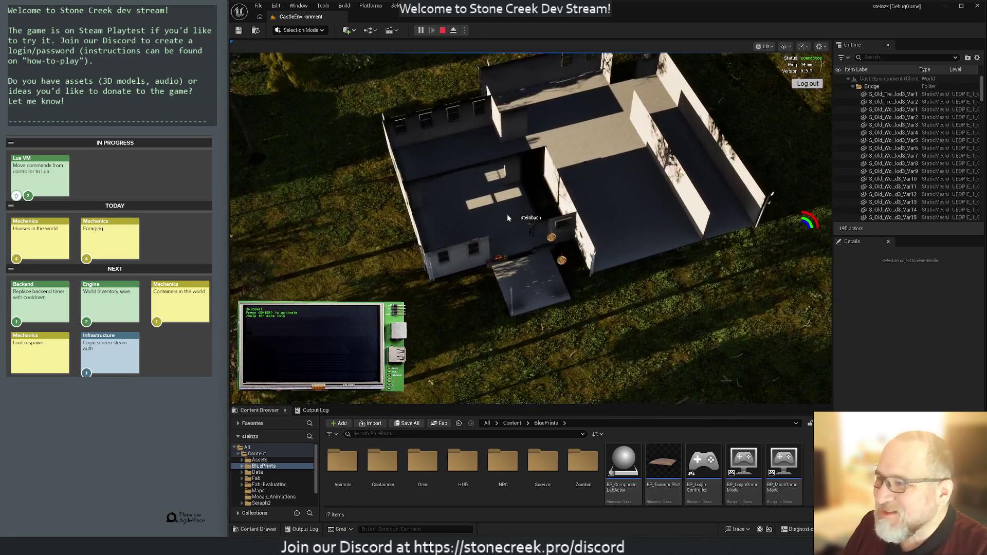
pyautogui.press('s')
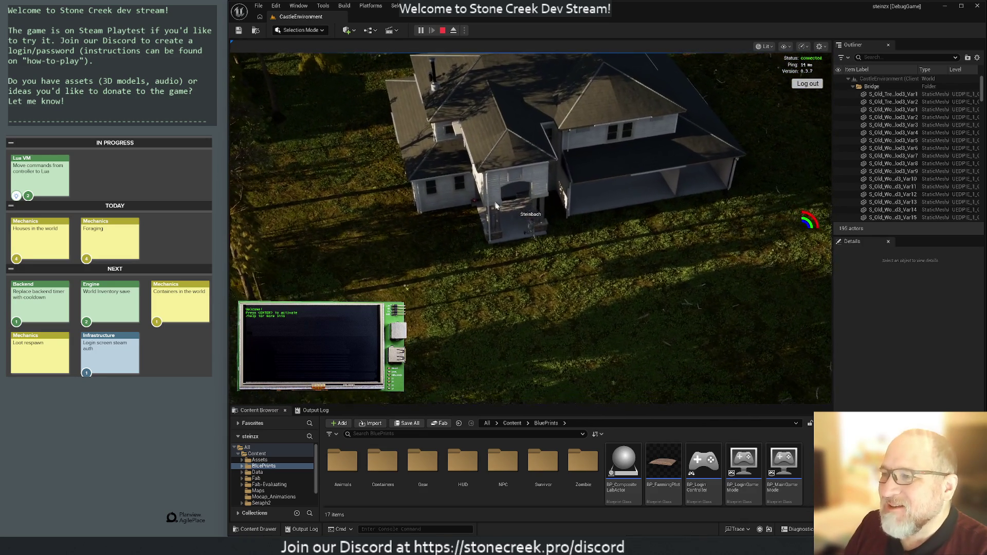
pyautogui.press('s')
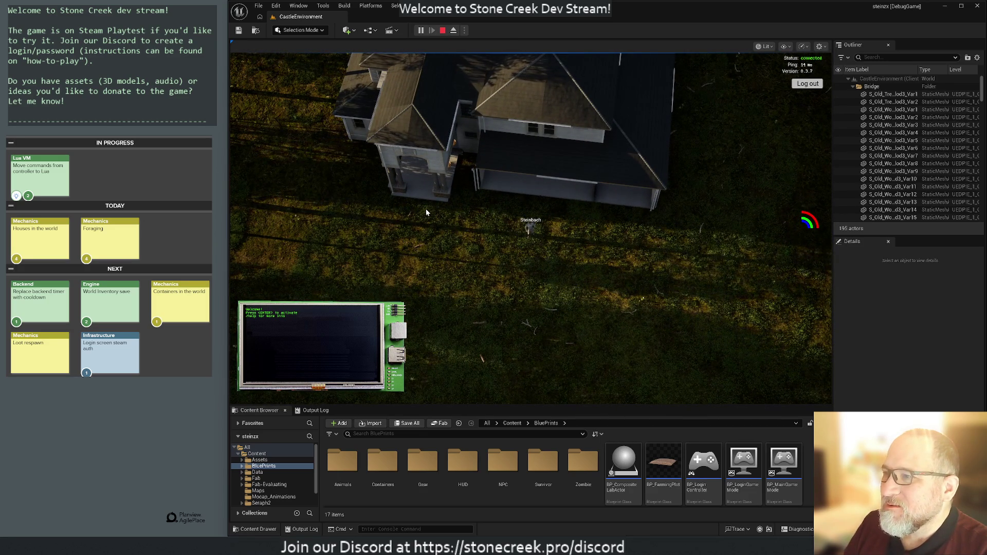
pyautogui.moveTo(439, 184); pyautogui.dragTo(347, 105)
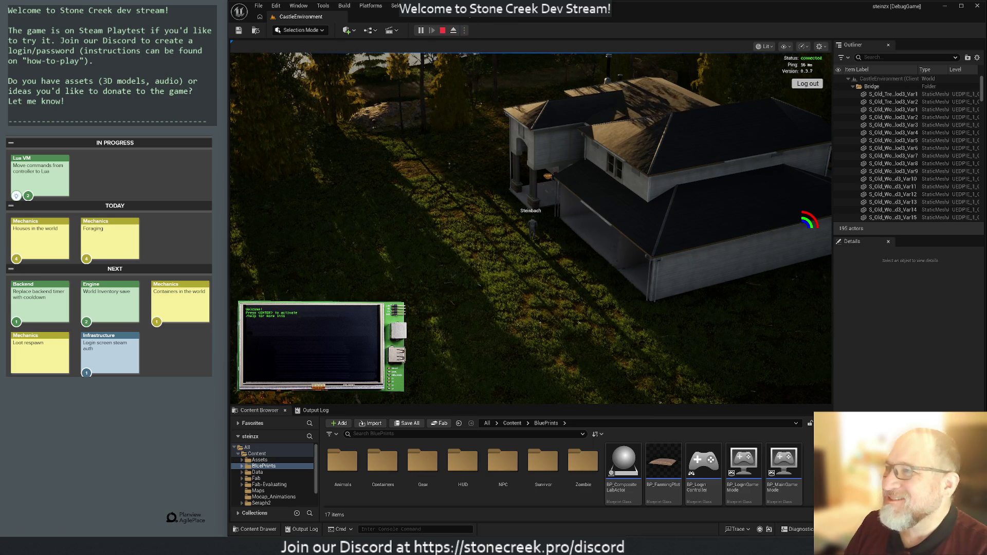
pyautogui.press('super+shift+r')
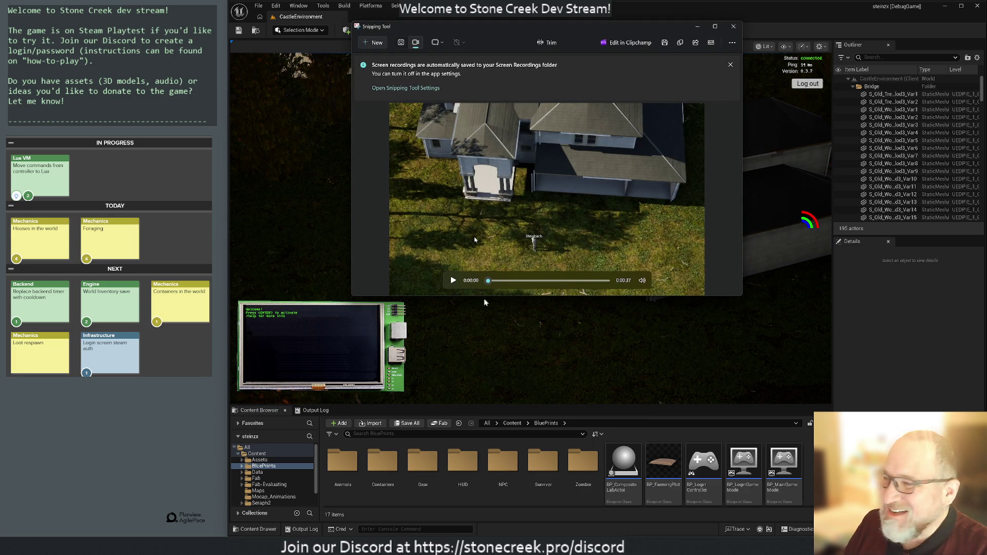
# Step: Play the new house walkthrough recording and dismiss the auto-save notification
pyautogui.click(453, 280)
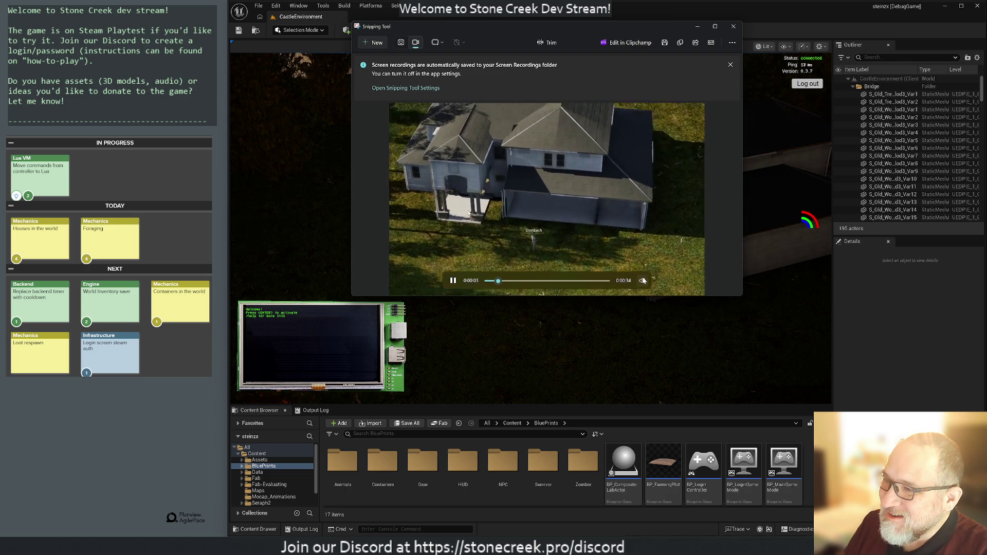
pyautogui.moveTo(642, 280)
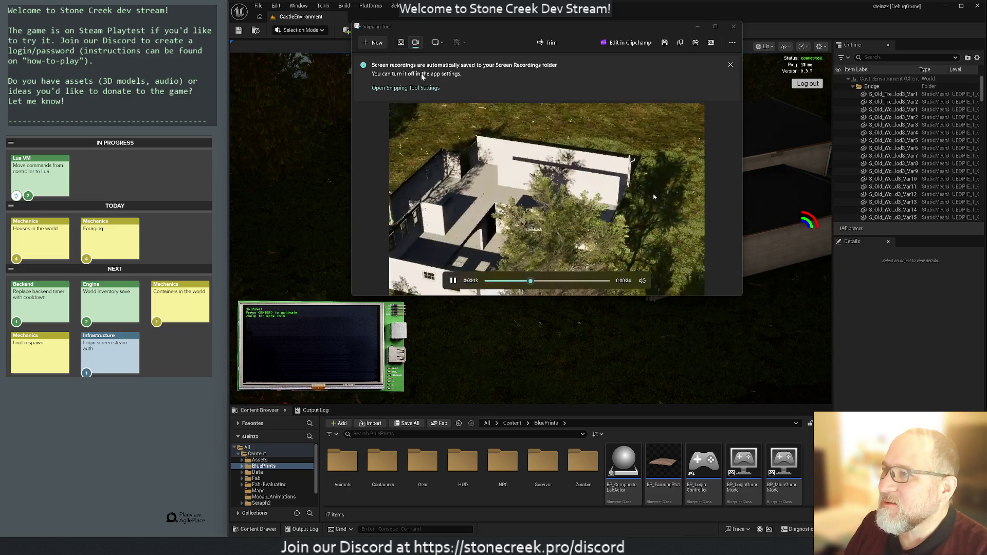
pyautogui.click(731, 65)
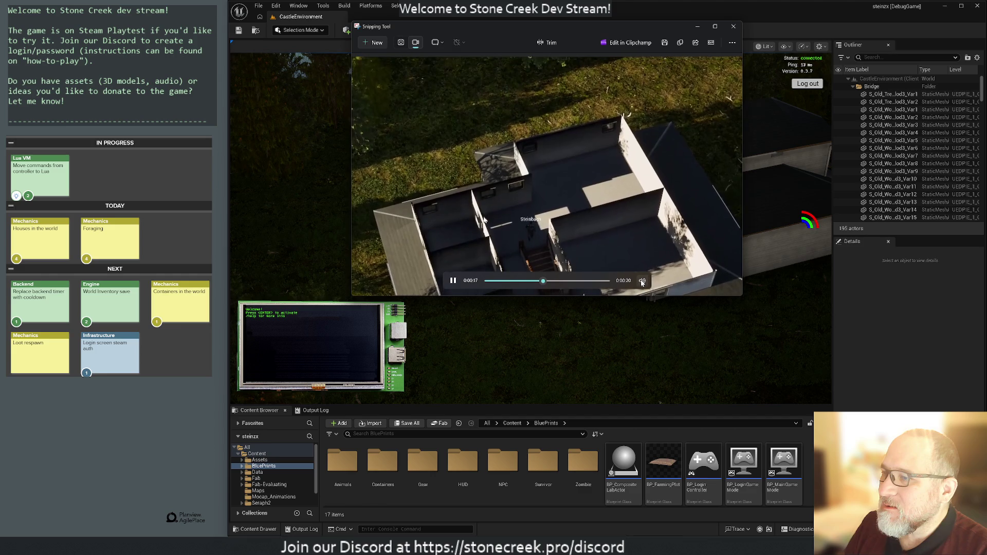
pyautogui.press('super+a')
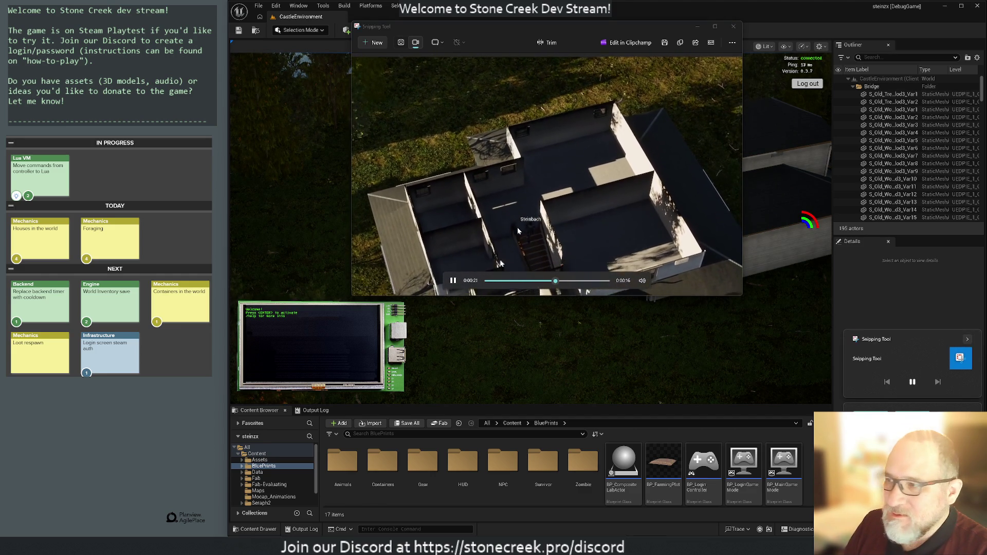
# Step: Replay the recording, skipping to 0:12 and 0:24, then open the Screen Recordings folder
pyautogui.click(486, 281)
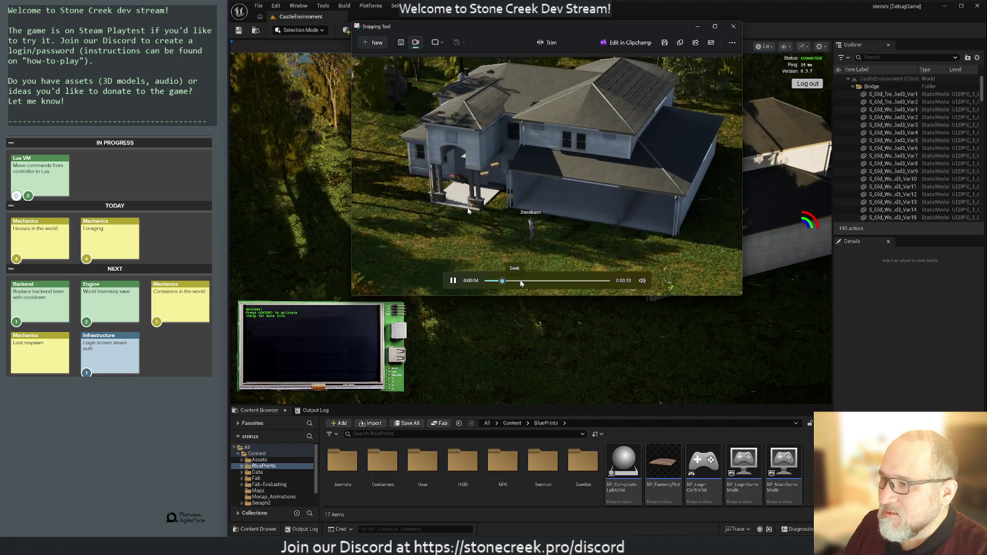
pyautogui.click(526, 281)
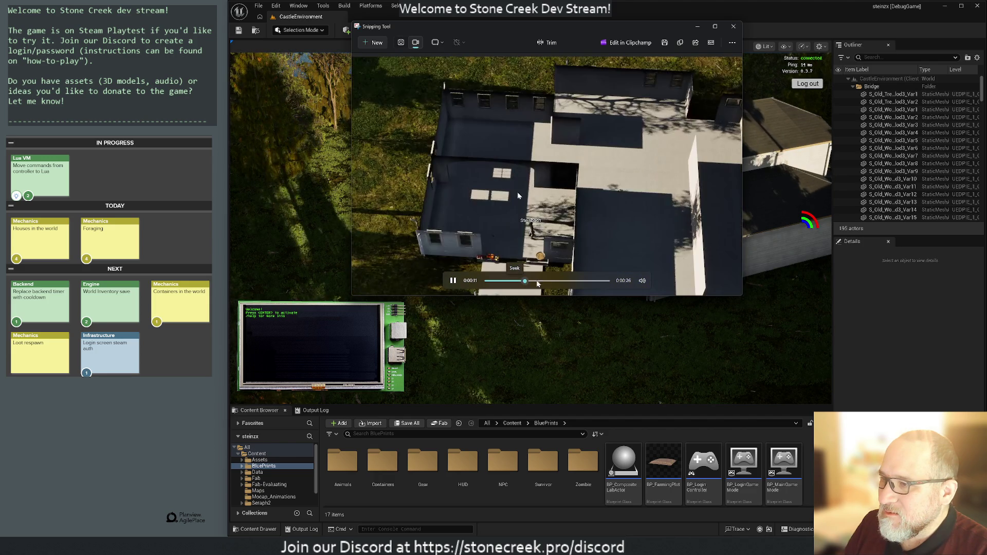
pyautogui.click(566, 282)
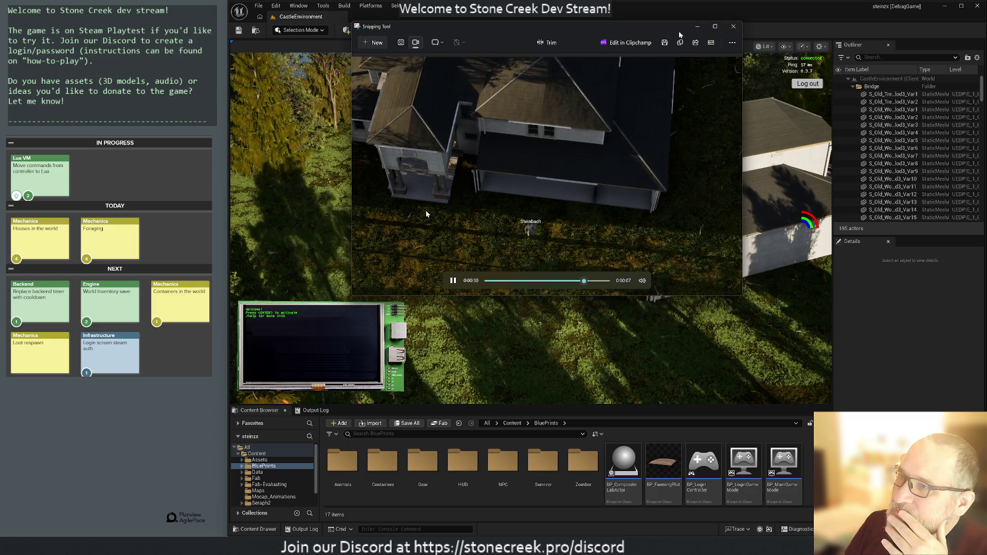
pyautogui.click(732, 42)
pyautogui.click(686, 61)
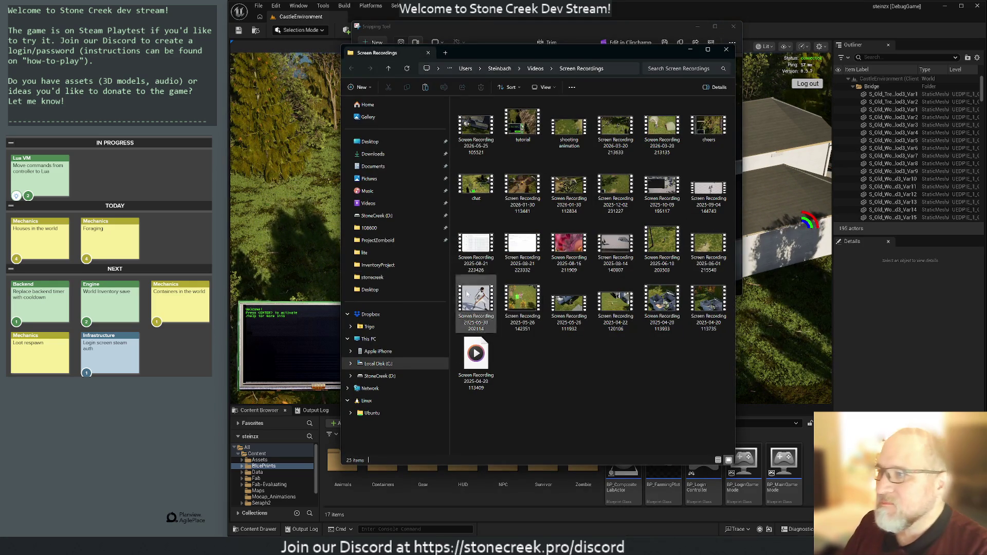
# Step: Rename the newest recording to 'see-through', drag it to the desktop, and close Explorer and the player
pyautogui.click(472, 144)
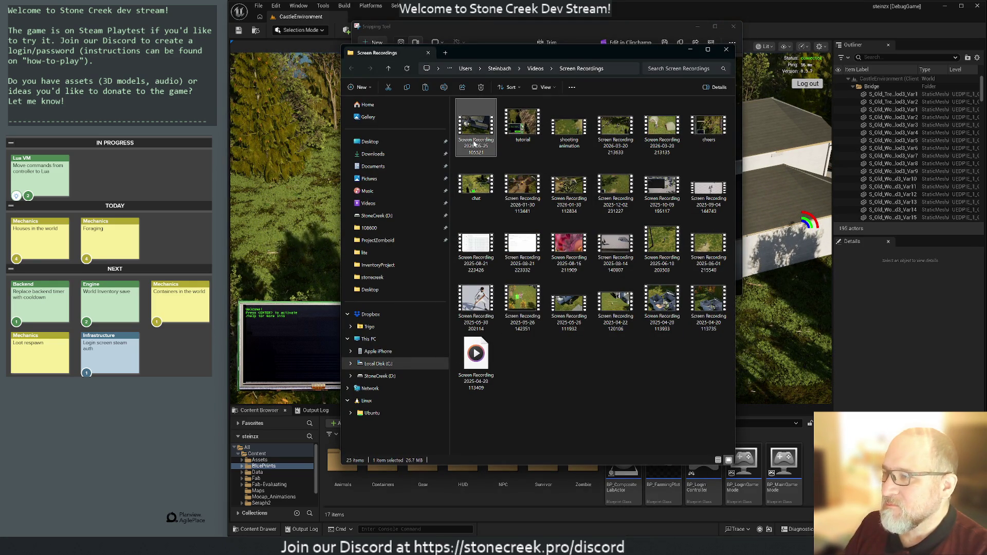
pyautogui.press('F2')
pyautogui.write('see-through')
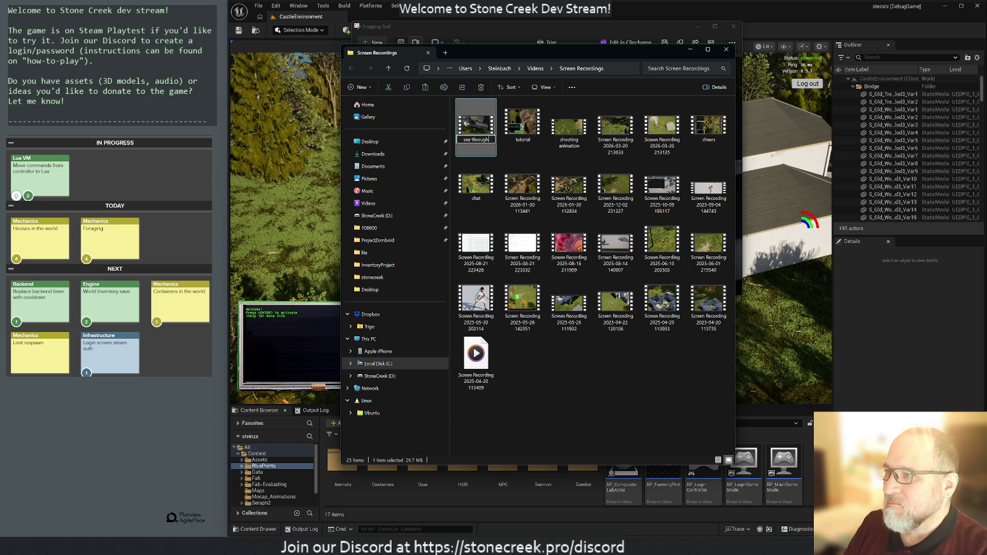
pyautogui.press('Return')
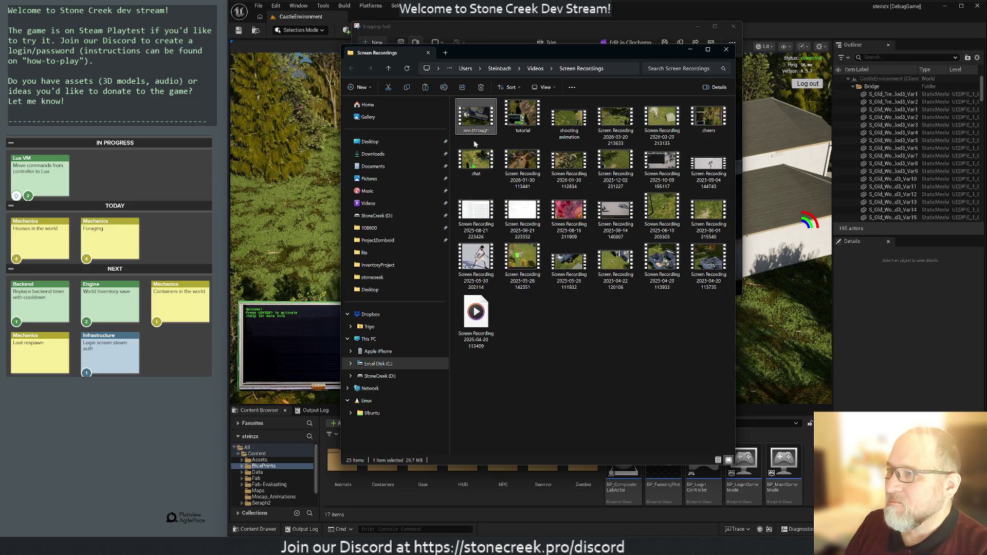
pyautogui.moveTo(496, 137)
pyautogui.mouseDown()
pyautogui.moveTo(489, 154)
pyautogui.moveTo(59, 529)
pyautogui.moveTo(22, 523)
pyautogui.mouseUp()
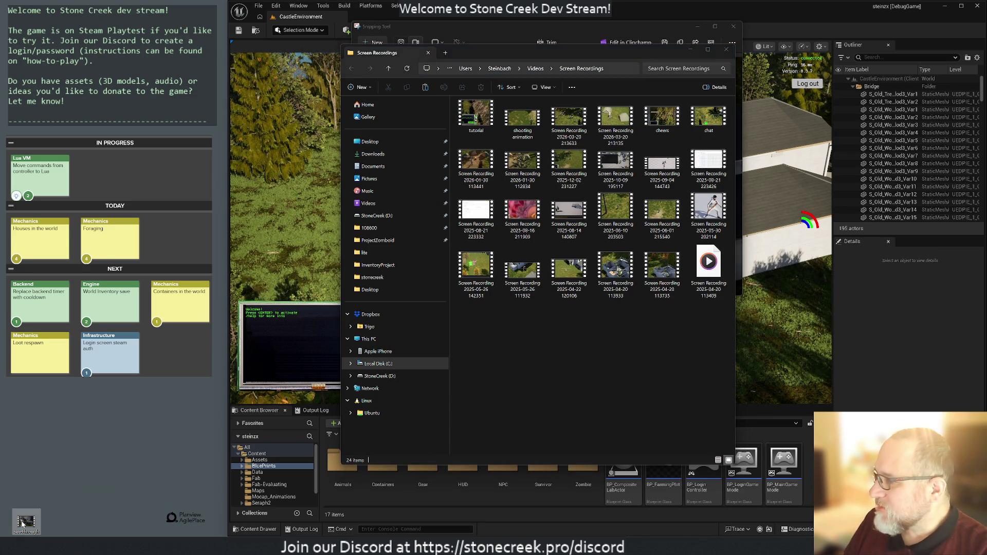
pyautogui.click(727, 52)
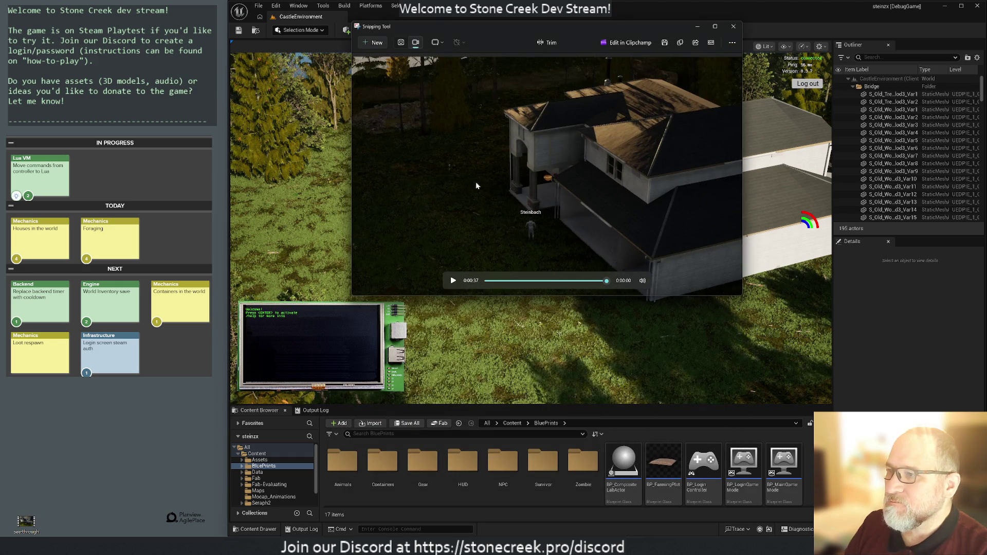
pyautogui.click(734, 26)
pyautogui.write('/home')
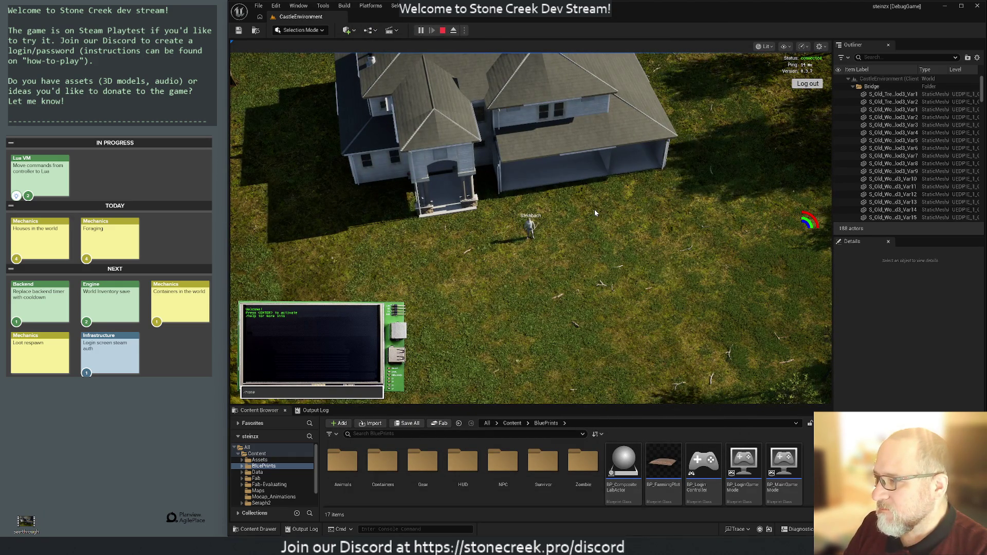
# Step: Run /home to send the character back to the riverside campsite and orbit the camera around it
pyautogui.press('Return')
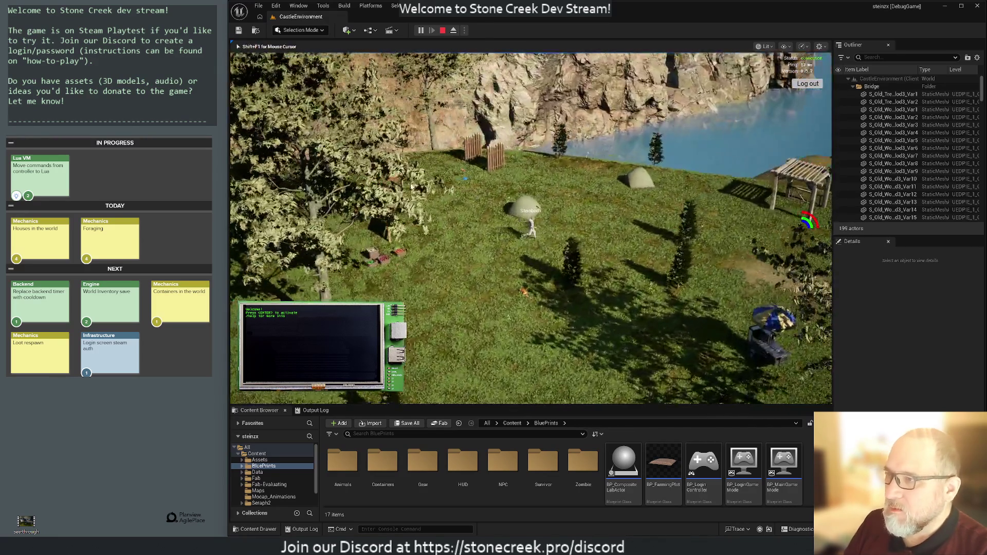
pyautogui.click(389, 177)
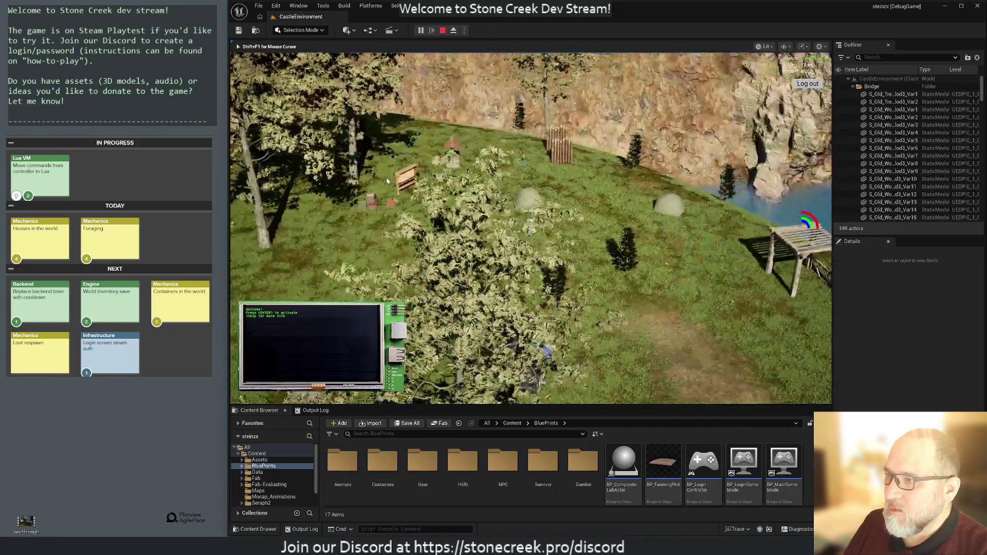
pyautogui.moveTo(309, 184)
pyautogui.mouseDown()
pyautogui.moveTo(563, 214)
pyautogui.moveTo(439, 245)
pyautogui.moveTo(410, 215)
pyautogui.mouseUp()
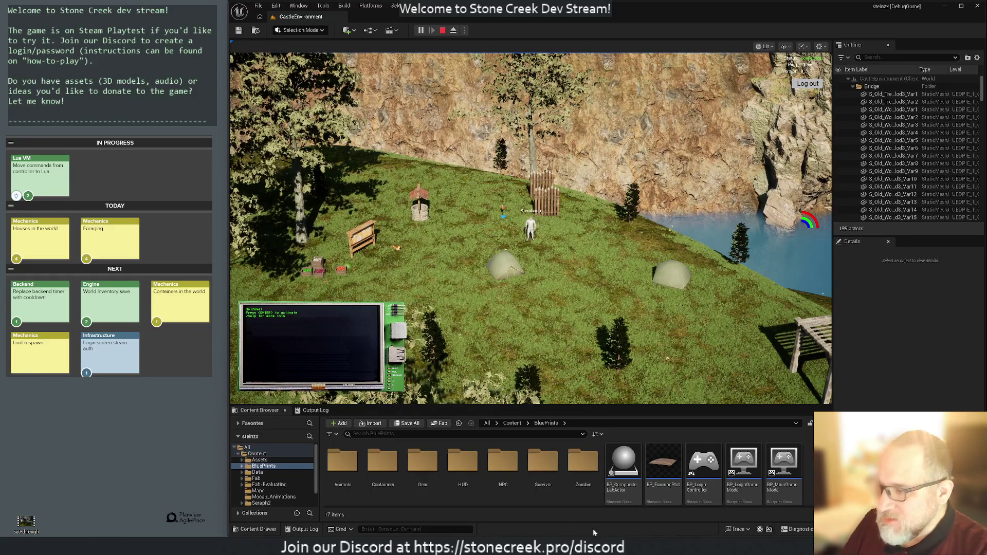
# Step: Launch Chrome and load the local Stone Creek admin site at localhost:8080
pyautogui.press('super')
pyautogui.write('chrome')
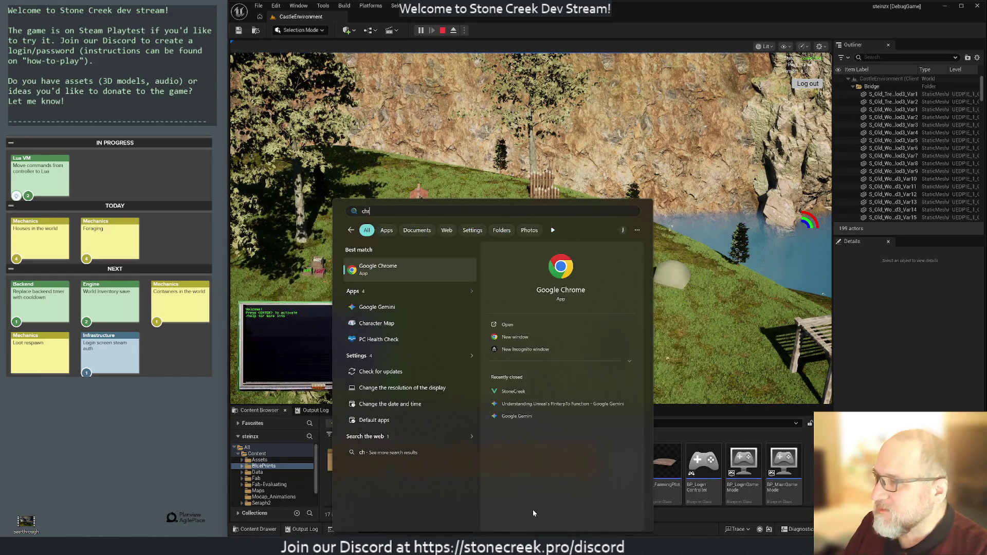
pyautogui.press('Return')
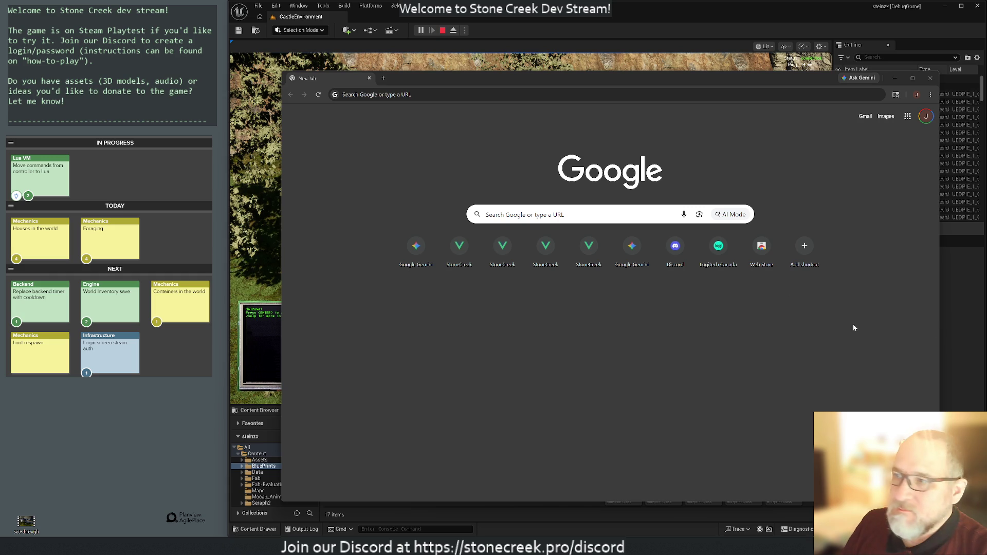
pyautogui.click(422, 161)
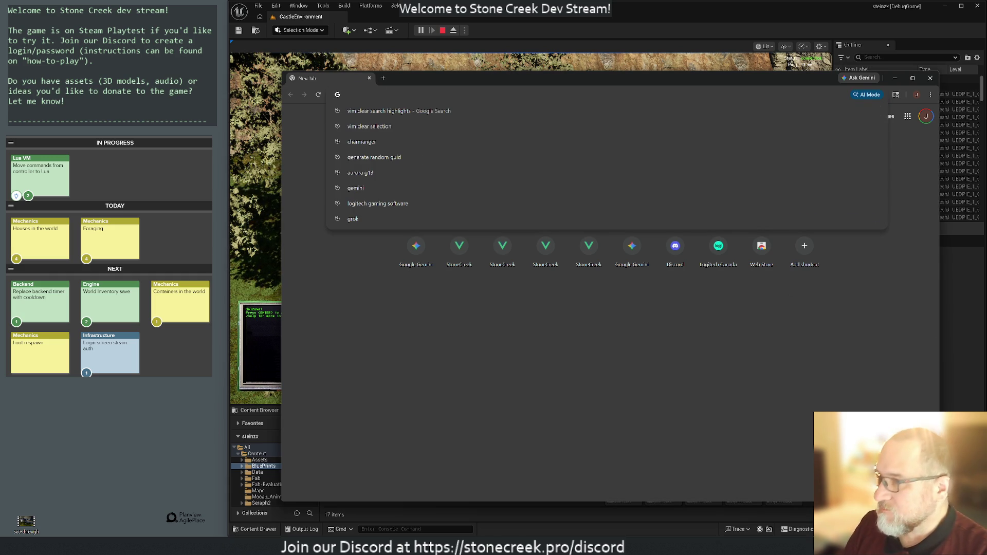
pyautogui.write('localhost:8080')
pyautogui.press('Return')
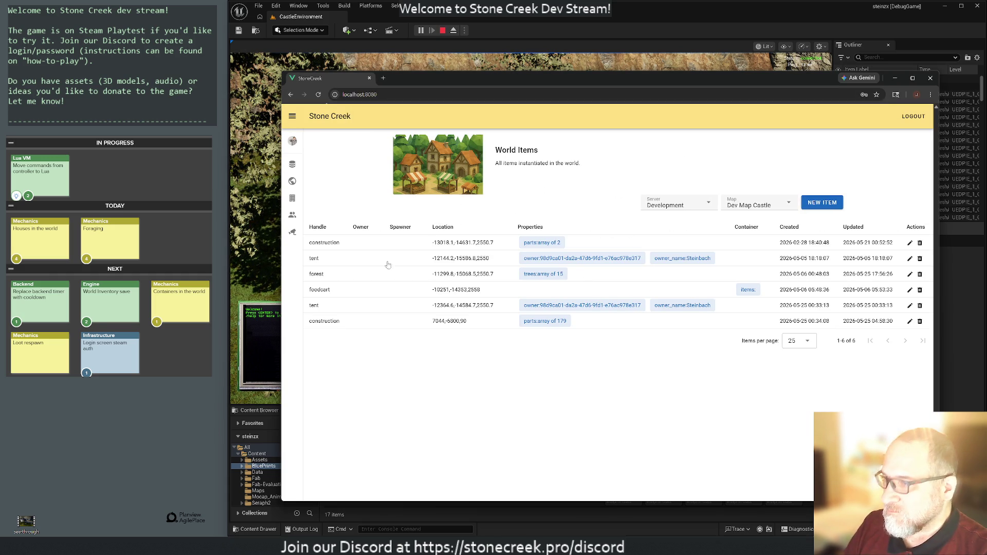
# Step: Delete both SC_wooden_wall parts from the first construction item's Variables and save it
pyautogui.click(328, 245)
pyautogui.click(509, 208)
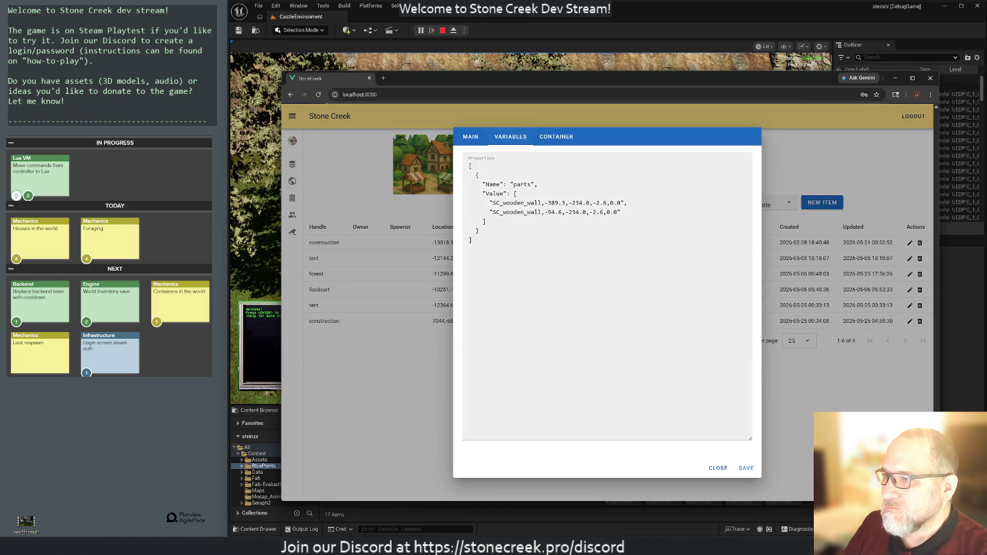
pyautogui.moveTo(620, 212); pyautogui.dragTo(425, 201)
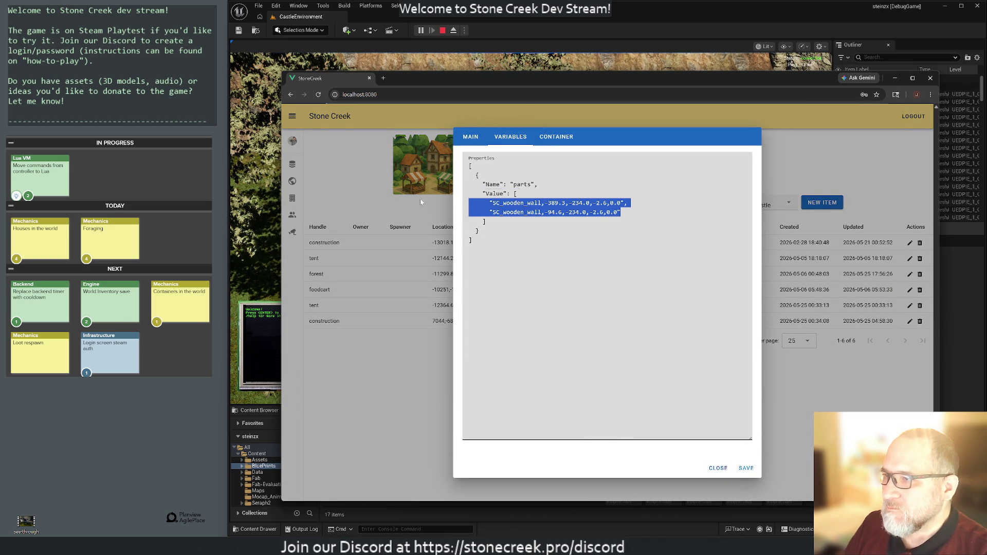
pyautogui.press('BackSpace')
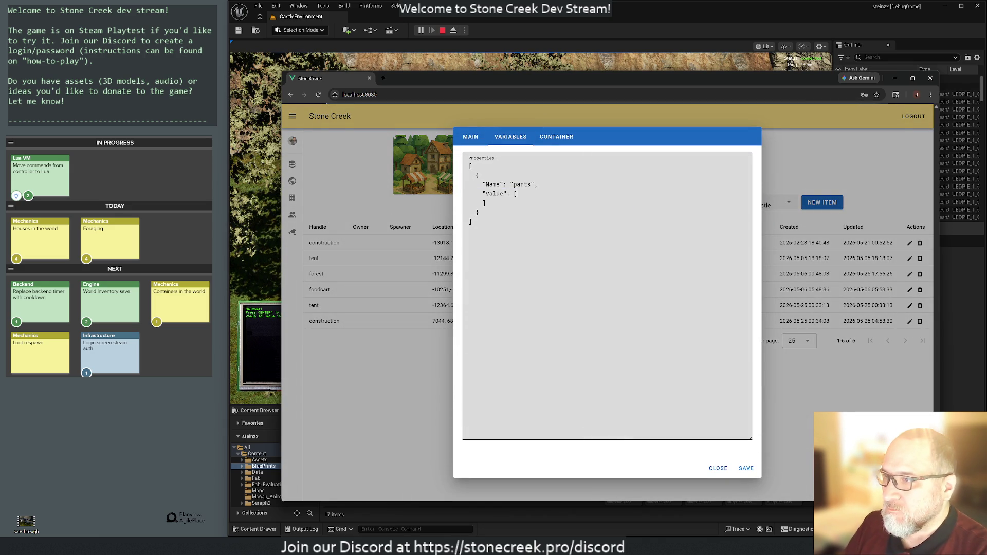
pyautogui.click(746, 468)
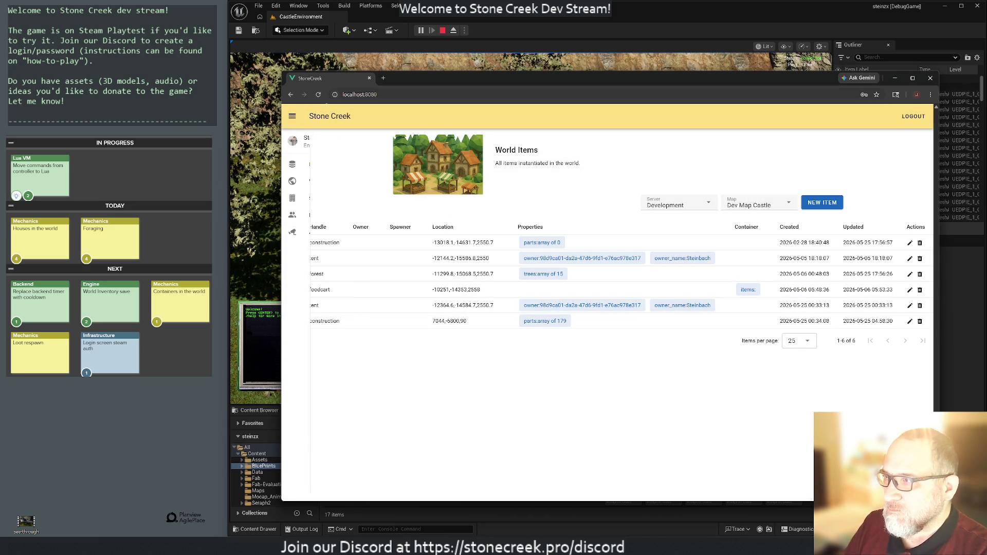
pyautogui.click(435, 20)
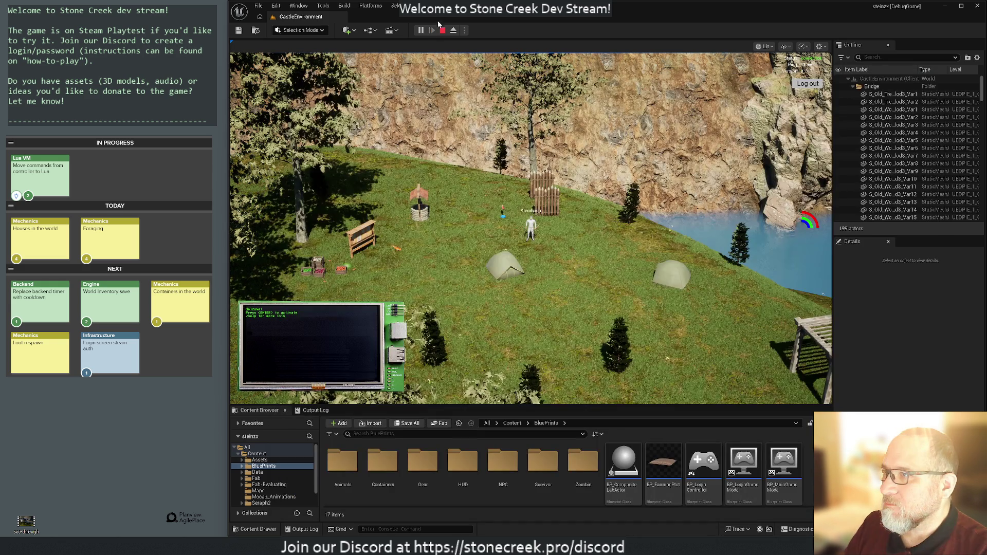
# Step: Restart the play session and begin a screen capture of the game region
pyautogui.press('Escape')
pyautogui.click(421, 31)
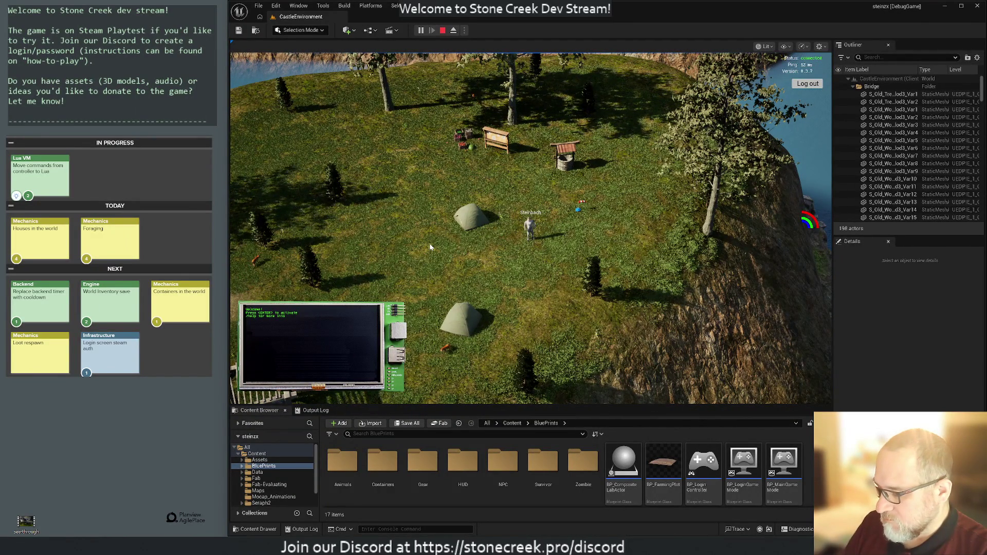
pyautogui.press('super+shift+s')
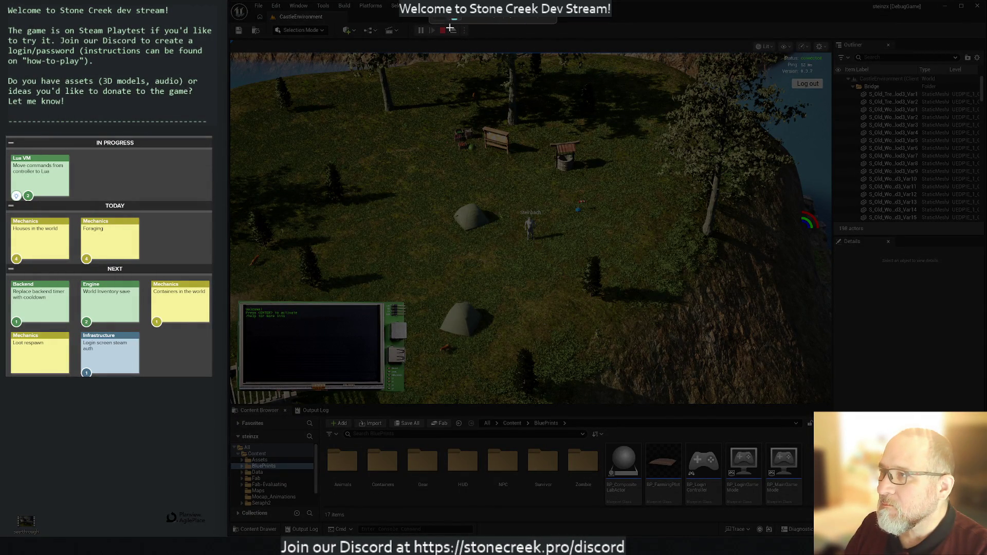
pyautogui.moveTo(604, 270); pyautogui.dragTo(652, 263)
pyautogui.doubleClick(554, 207)
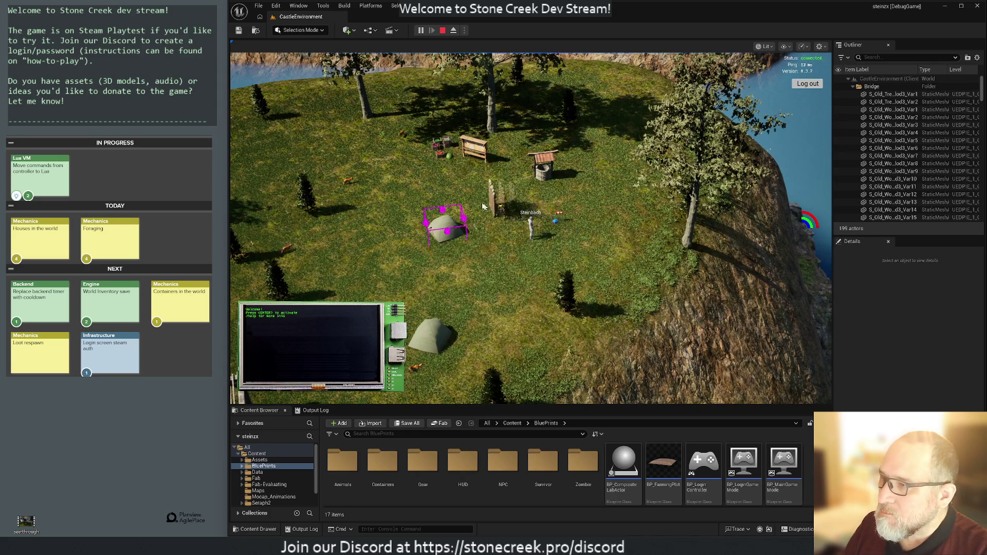
# Step: Cancel the door and place five fence sections around the character, then turn the camera toward them
pyautogui.rightClick(596, 216)
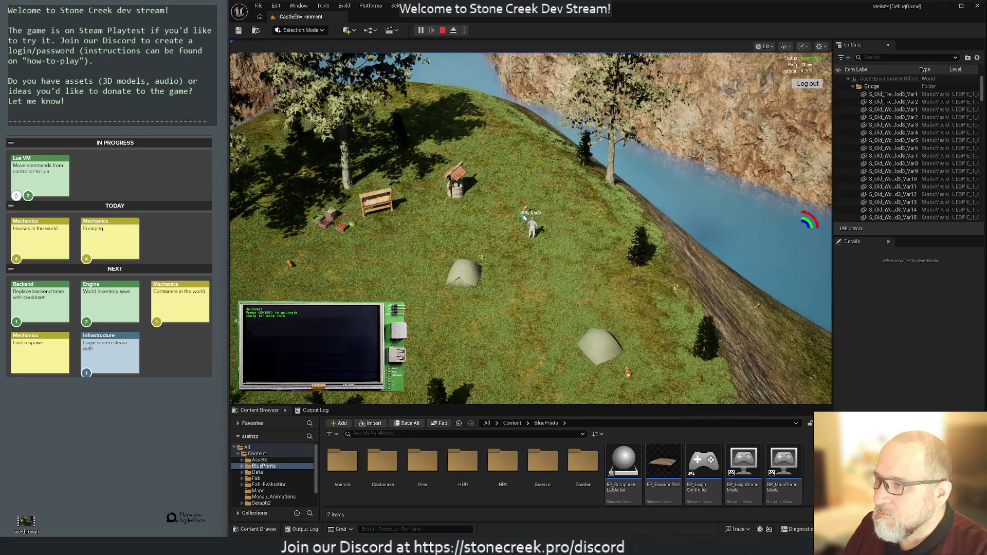
pyautogui.press('1')
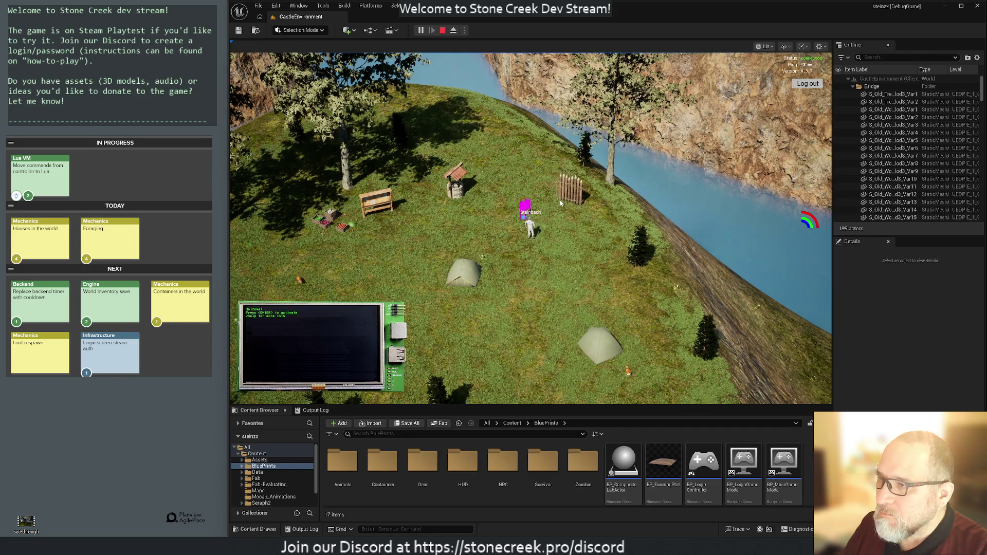
pyautogui.click(557, 200)
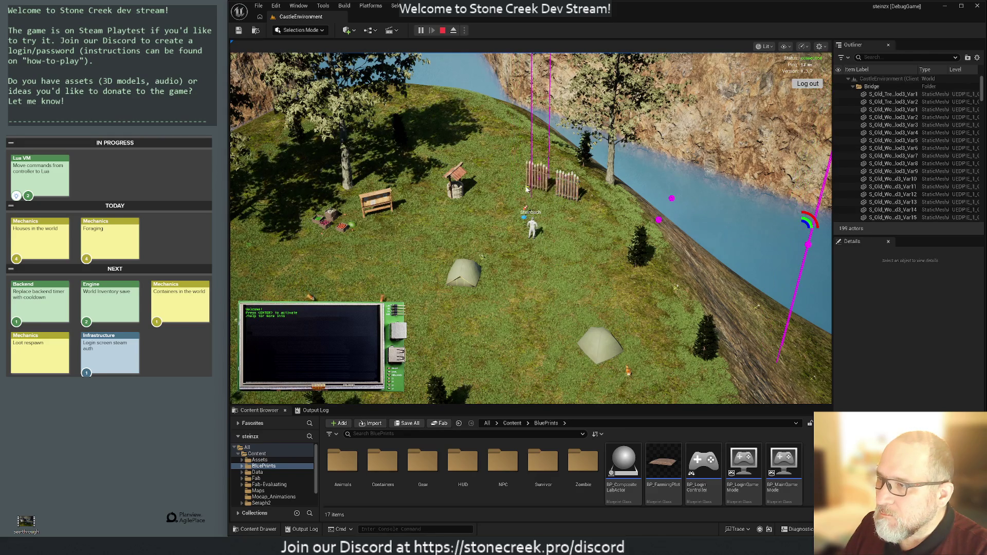
pyautogui.click(532, 192)
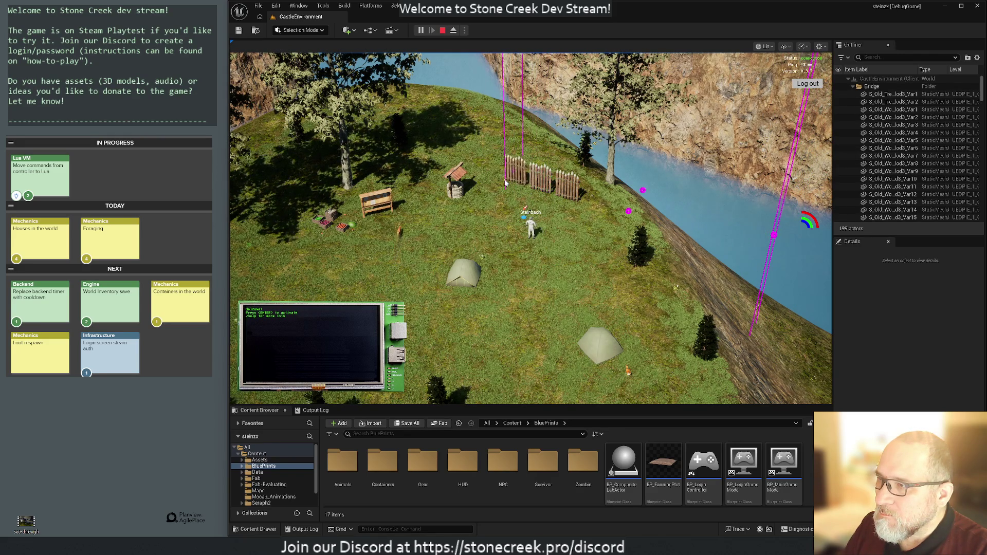
pyautogui.click(584, 205)
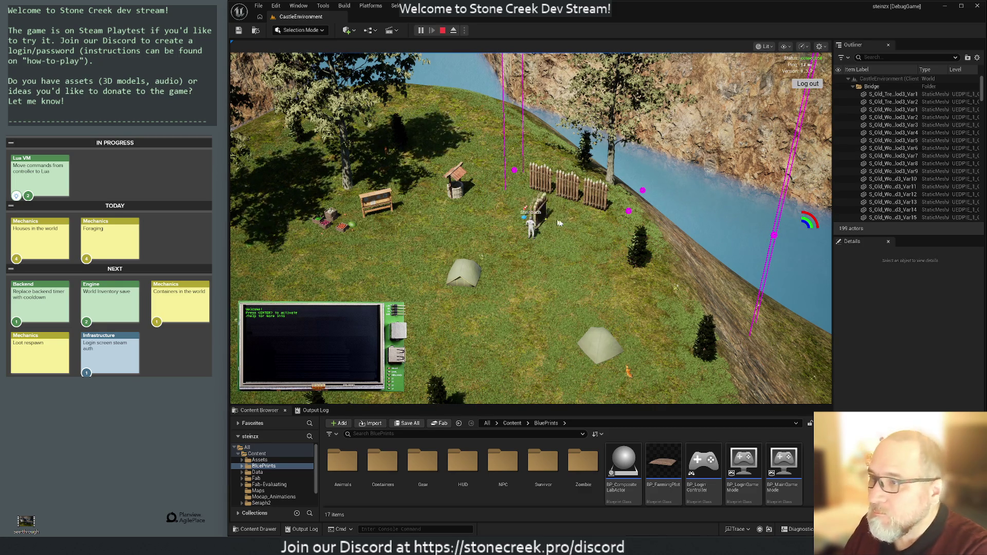
pyautogui.click(605, 231)
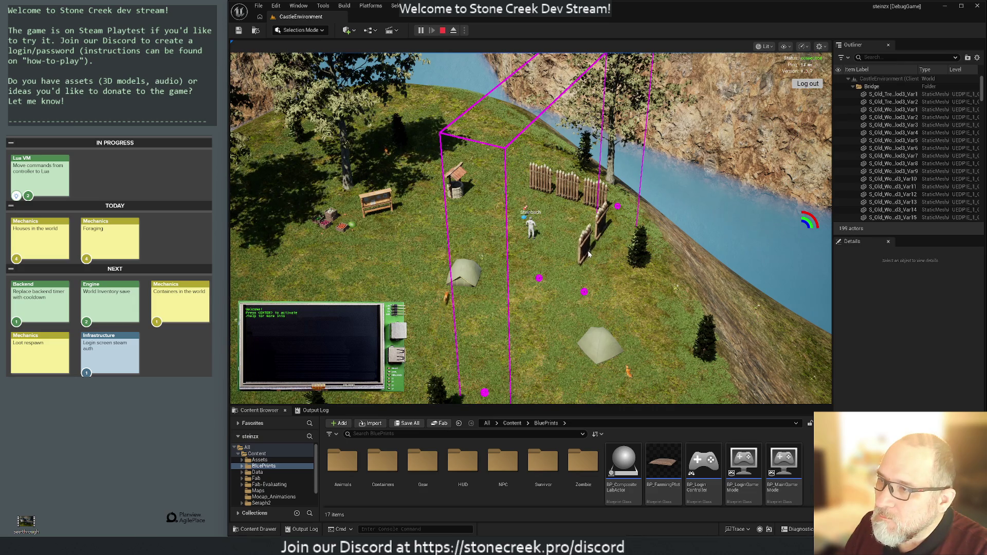
pyautogui.click(590, 255)
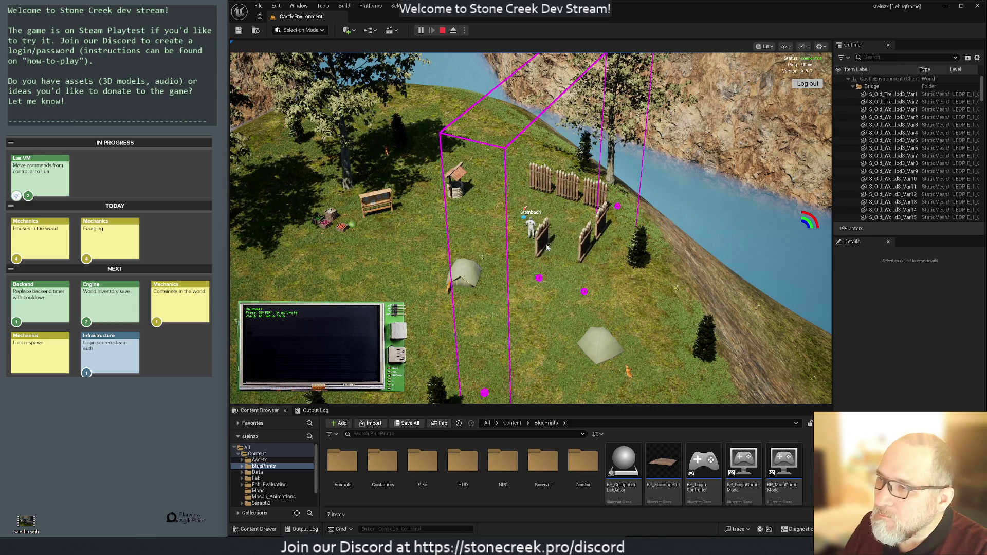
pyautogui.rightClick(475, 239)
pyautogui.moveTo(669, 209)
pyautogui.mouseDown()
pyautogui.moveTo(347, 200)
pyautogui.moveTo(322, 162)
pyautogui.moveTo(511, 257)
pyautogui.moveTo(508, 243)
pyautogui.moveTo(574, 253)
pyautogui.moveTo(524, 205)
pyautogui.mouseUp()
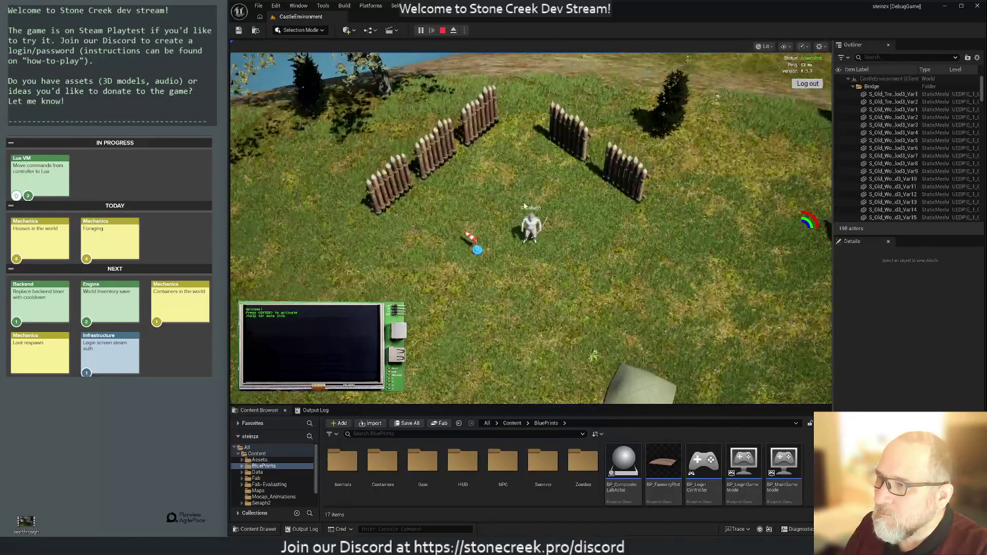
# Step: Trim the recording so it starts at 00:06.17, cutting the first six seconds
pyautogui.click(468, 18)
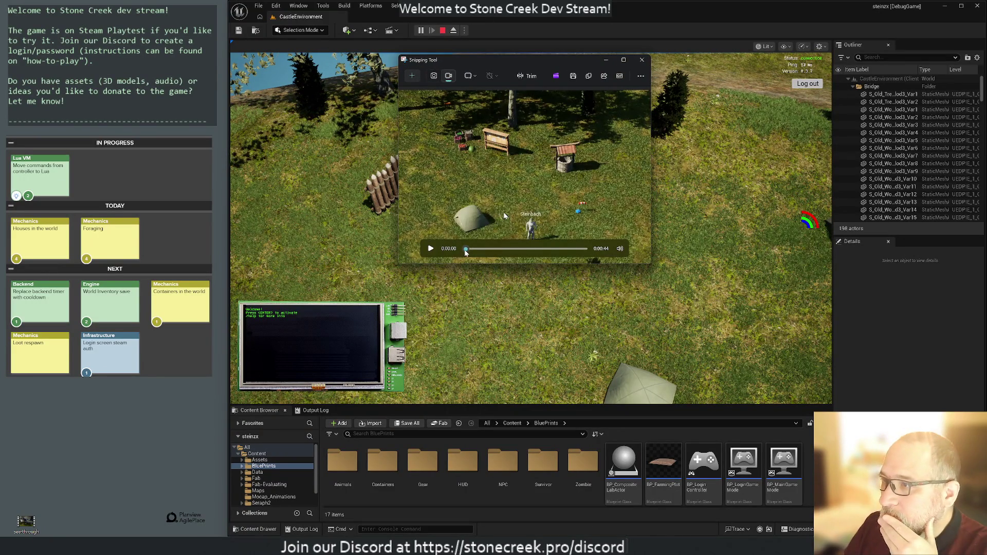
pyautogui.moveTo(465, 248); pyautogui.dragTo(486, 254)
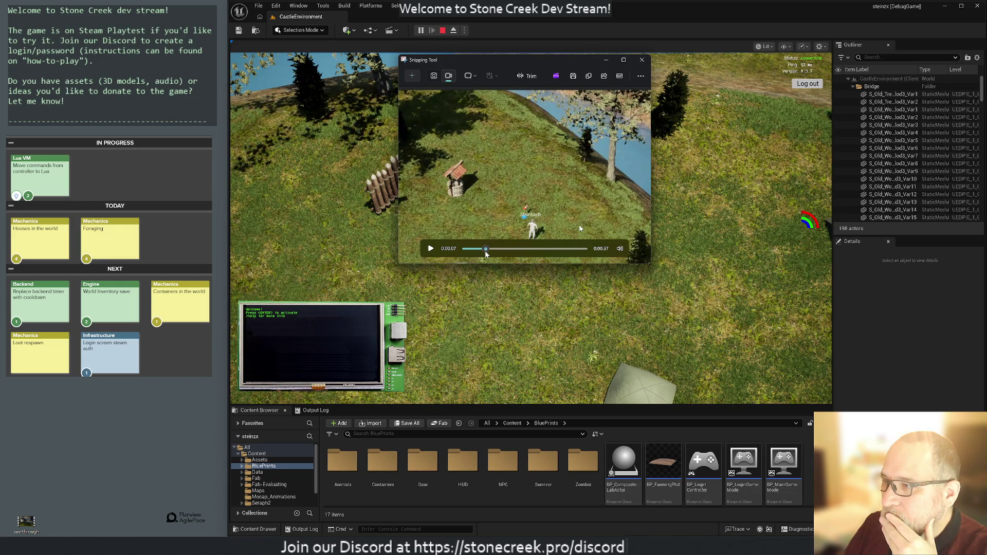
pyautogui.click(529, 76)
pyautogui.moveTo(429, 247); pyautogui.dragTo(464, 246)
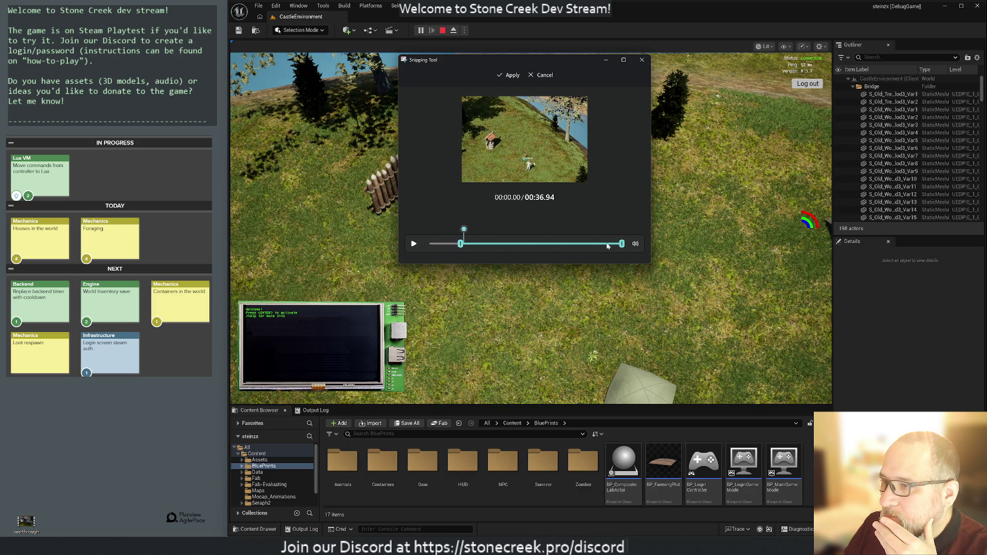
pyautogui.click(504, 74)
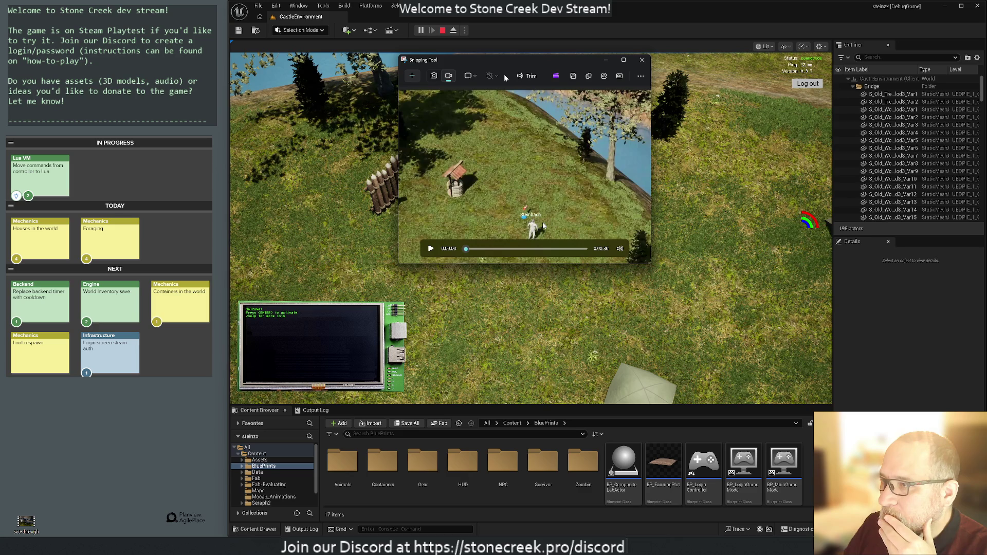
# Step: Review the trimmed clip and show its file location in File Explorer
pyautogui.moveTo(467, 249); pyautogui.dragTo(598, 258)
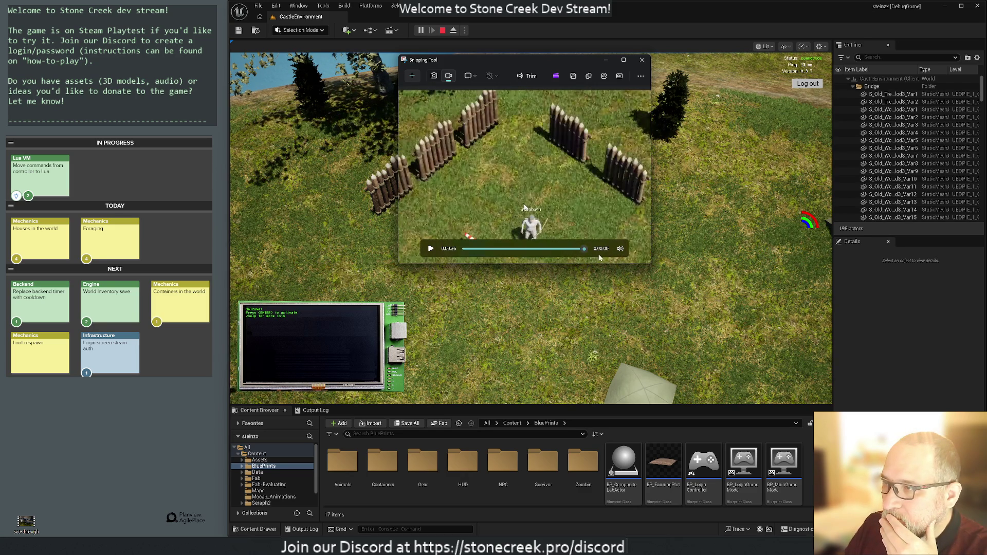
pyautogui.click(506, 249)
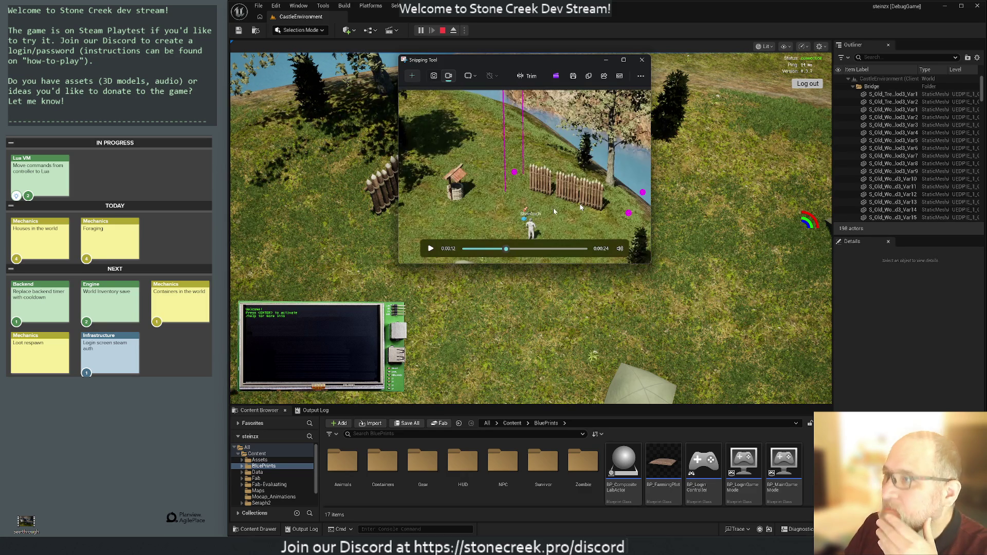
pyautogui.click(643, 77)
pyautogui.click(604, 95)
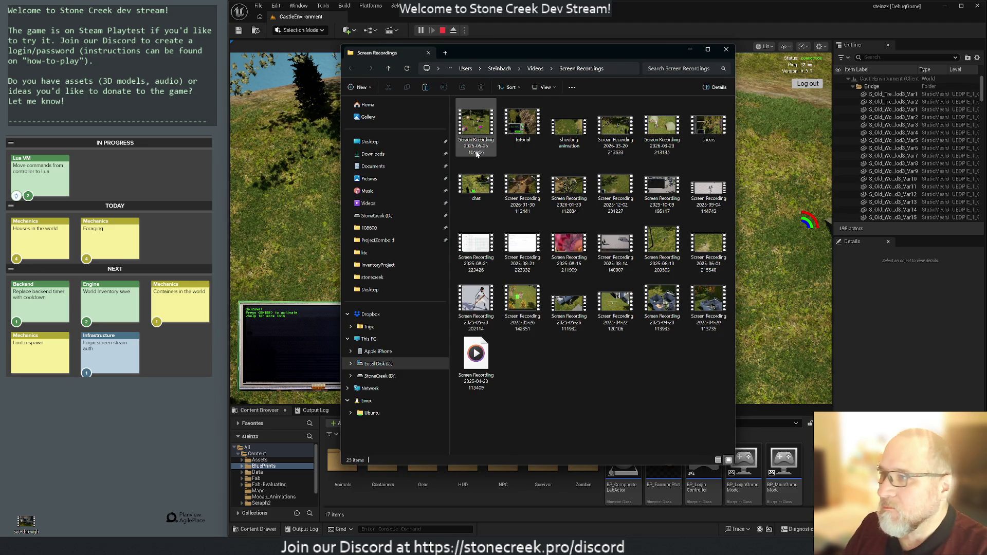
# Step: Rename the newest recording to 'building mode' and move it onto the desktop
pyautogui.click(477, 153)
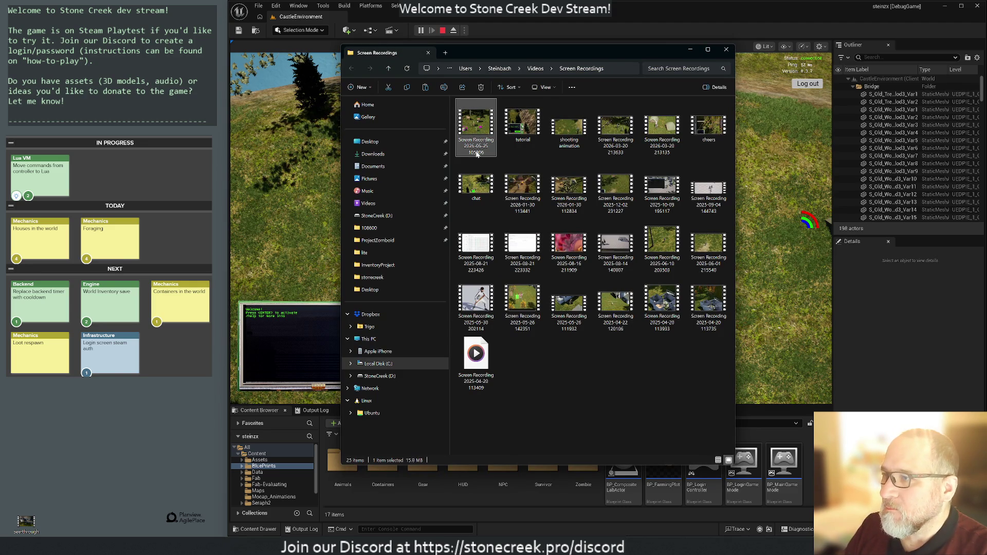
pyautogui.click(477, 154)
pyautogui.write('building mode')
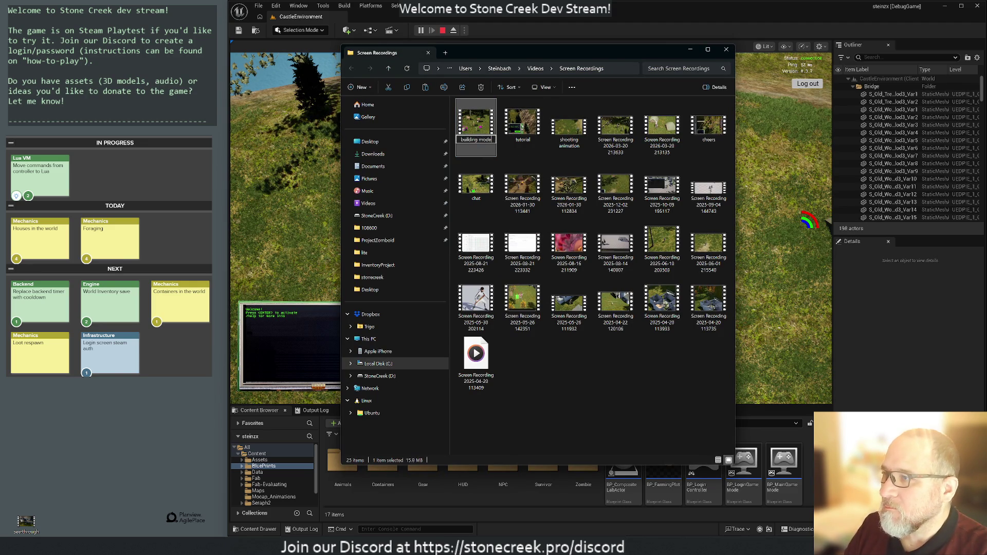
pyautogui.press('Return')
pyautogui.moveTo(476, 116)
pyautogui.mouseDown()
pyautogui.moveTo(45, 523)
pyautogui.moveTo(57, 523)
pyautogui.mouseUp()
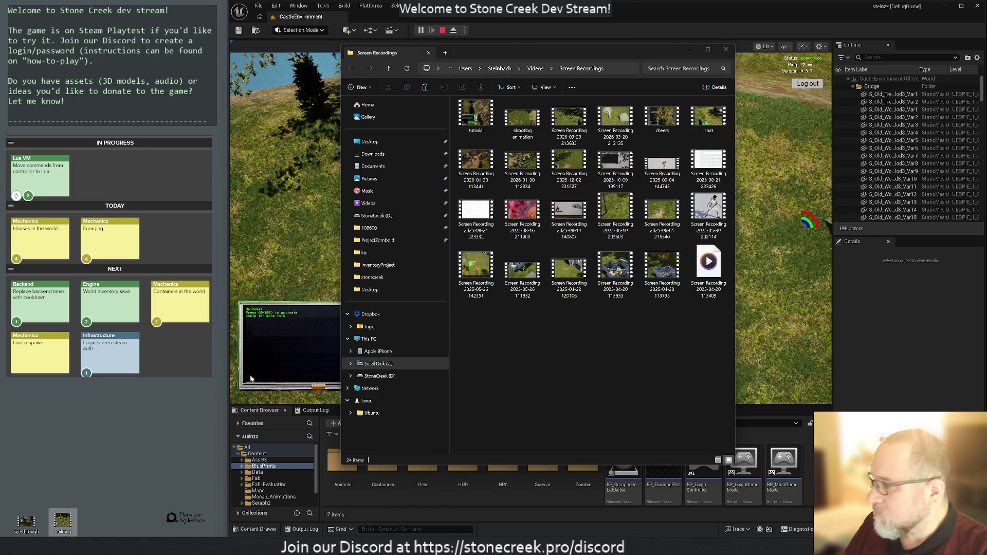
pyautogui.click(356, 98)
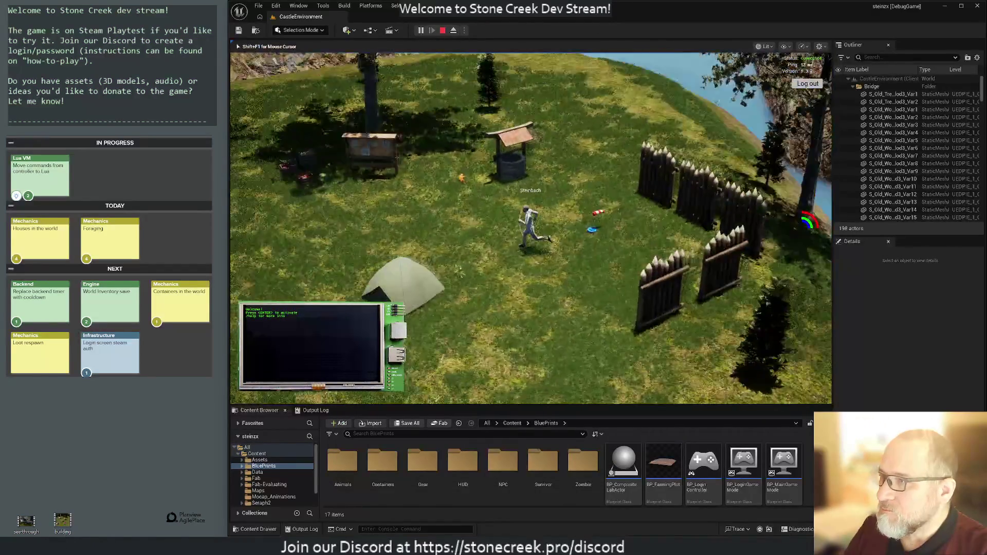
# Step: Free the mouse from the game and capture the game view area
pyautogui.hotkey('shift', 'F1')
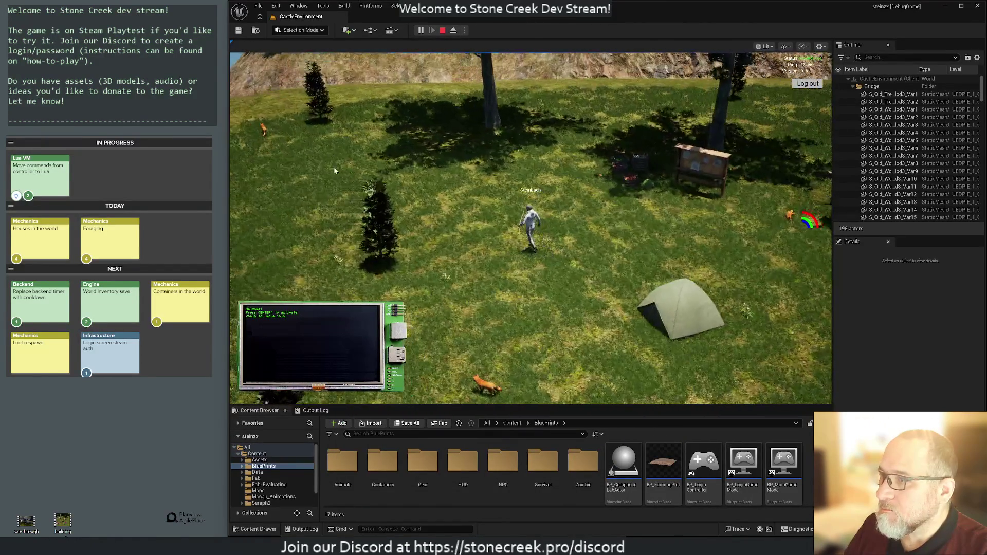
pyautogui.click(333, 164)
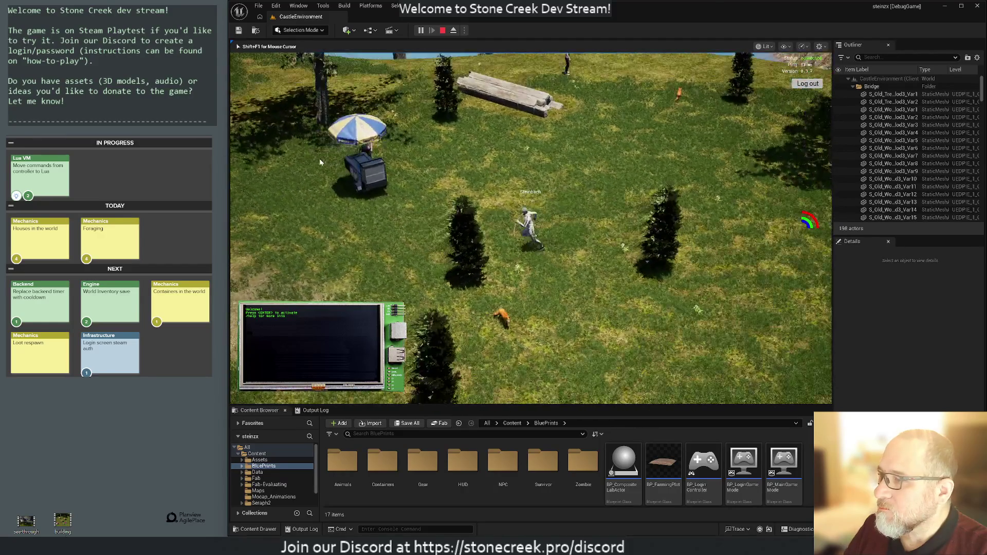
pyautogui.hotkey('shift', 'F1')
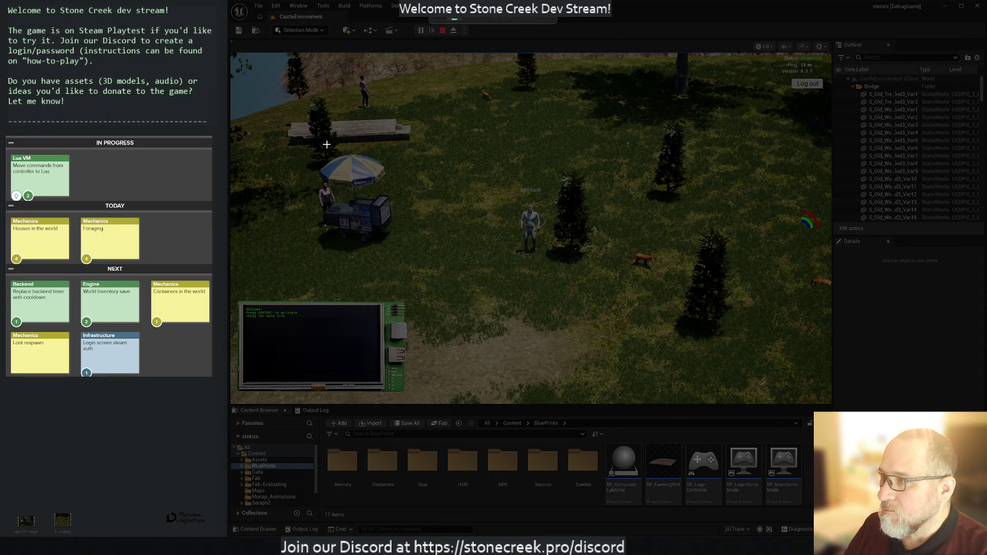
pyautogui.moveTo(234, 87)
pyautogui.mouseDown()
pyautogui.moveTo(280, 136)
pyautogui.moveTo(738, 389)
pyautogui.moveTo(829, 401)
pyautogui.mouseUp()
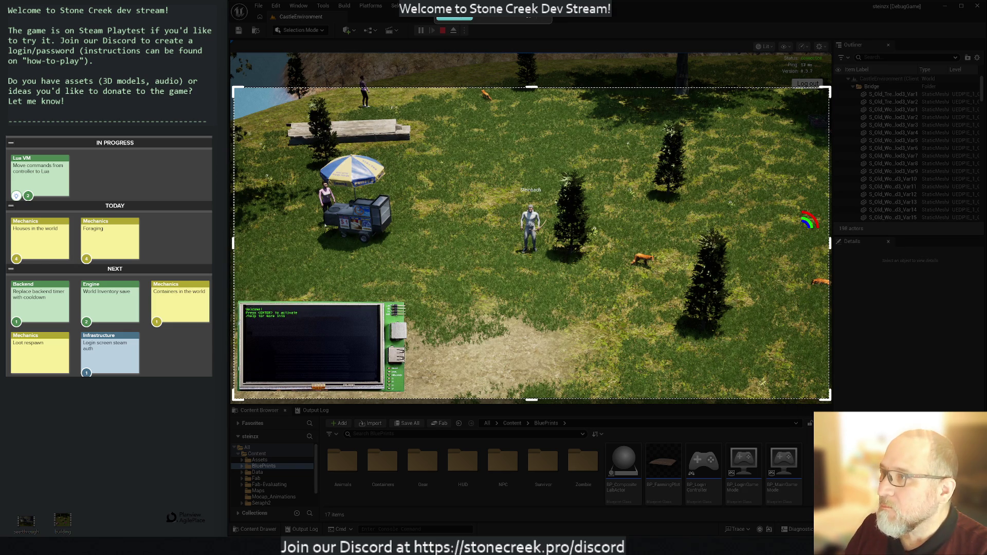
pyautogui.click(459, 19)
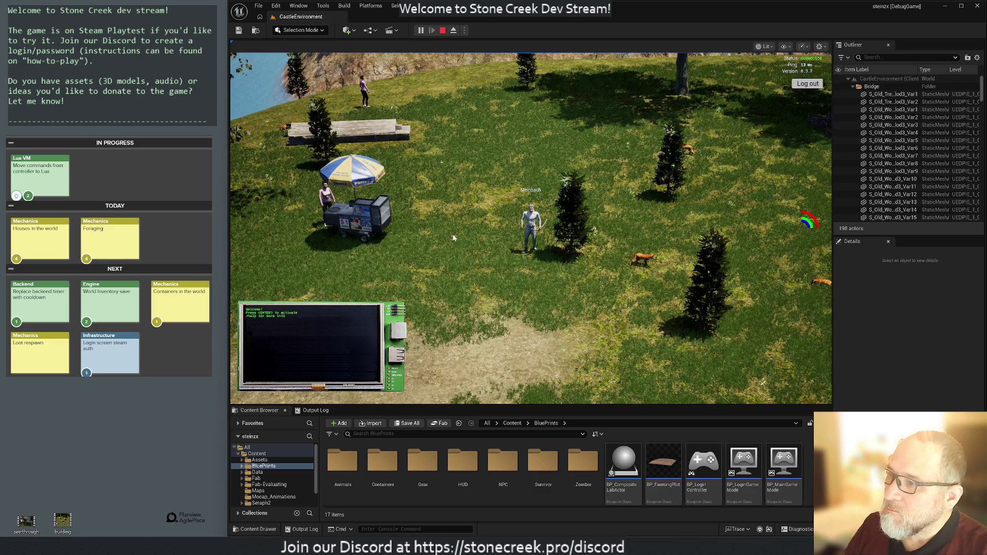
# Step: Loot the 5 apples from the food cart into the player inventory, then stop recording
pyautogui.press('i')
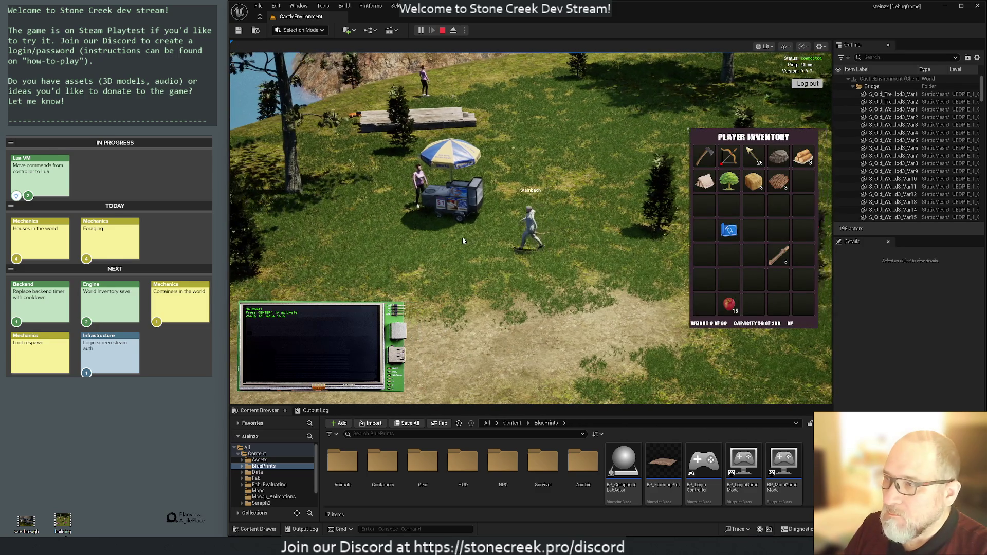
pyautogui.press('w')
pyautogui.press('e')
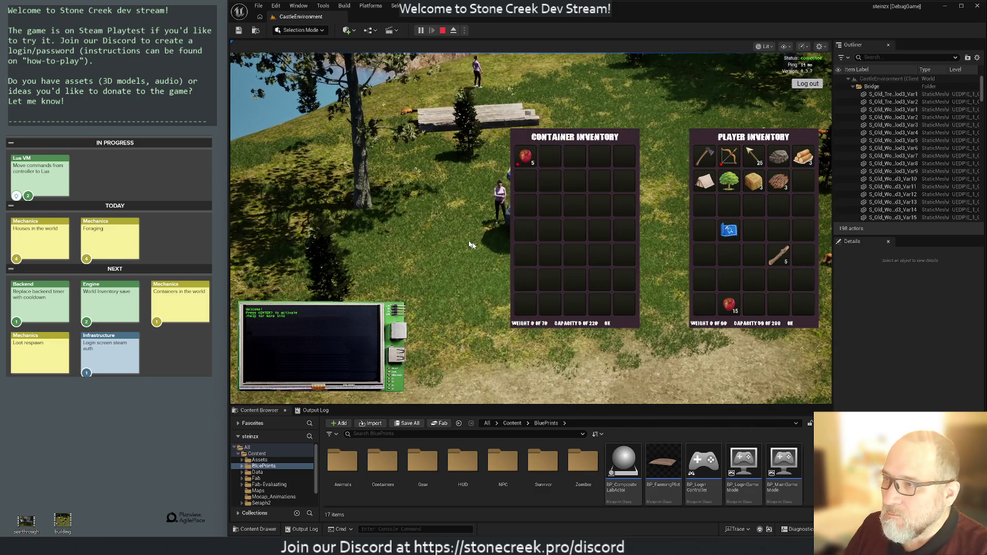
pyautogui.moveTo(525, 157)
pyautogui.mouseDown()
pyautogui.moveTo(769, 284)
pyautogui.moveTo(760, 288)
pyautogui.mouseUp()
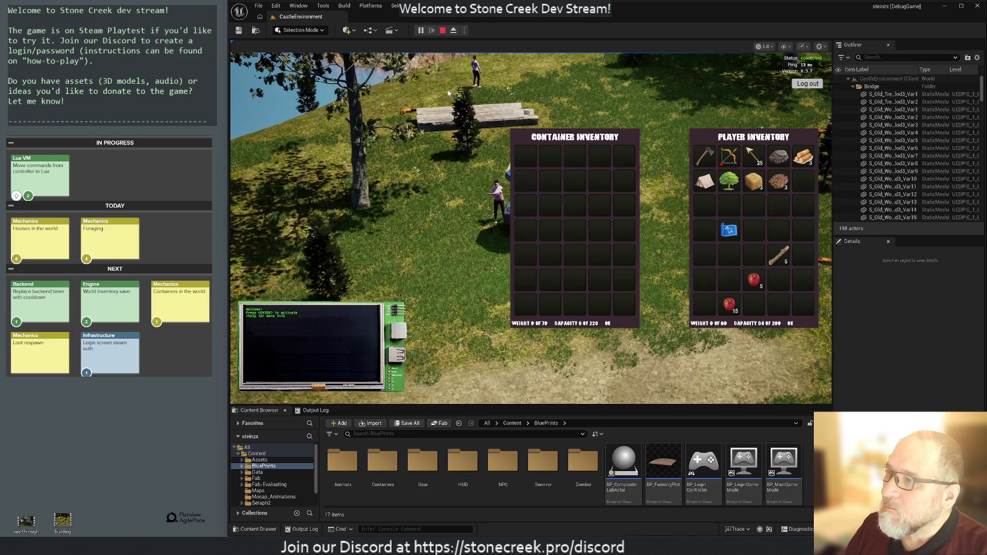
pyautogui.press('s')
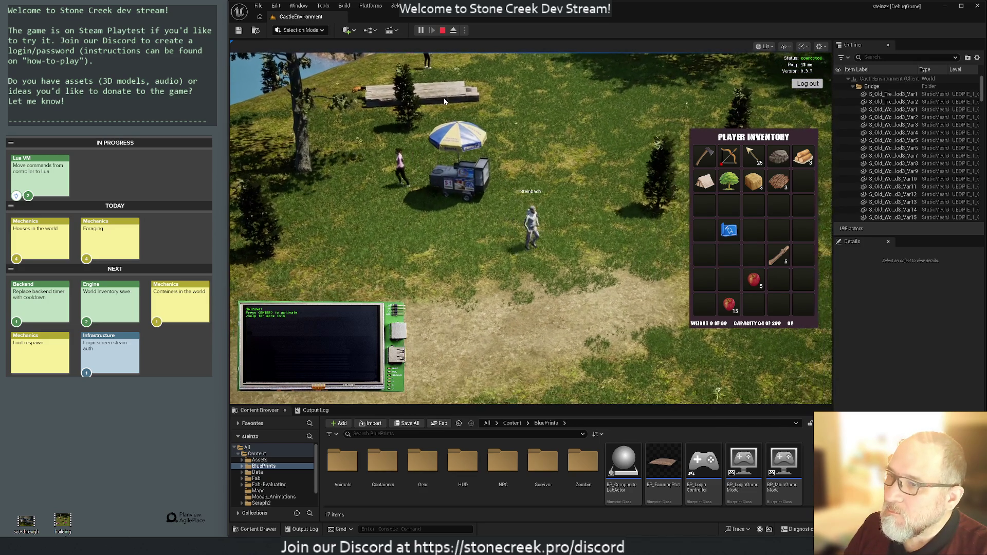
pyautogui.press('i')
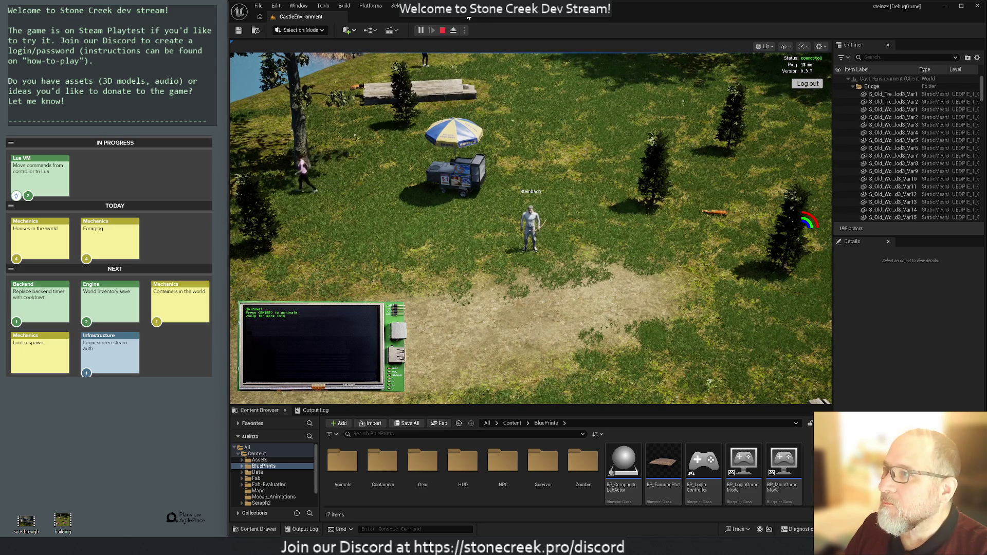
pyautogui.click(469, 18)
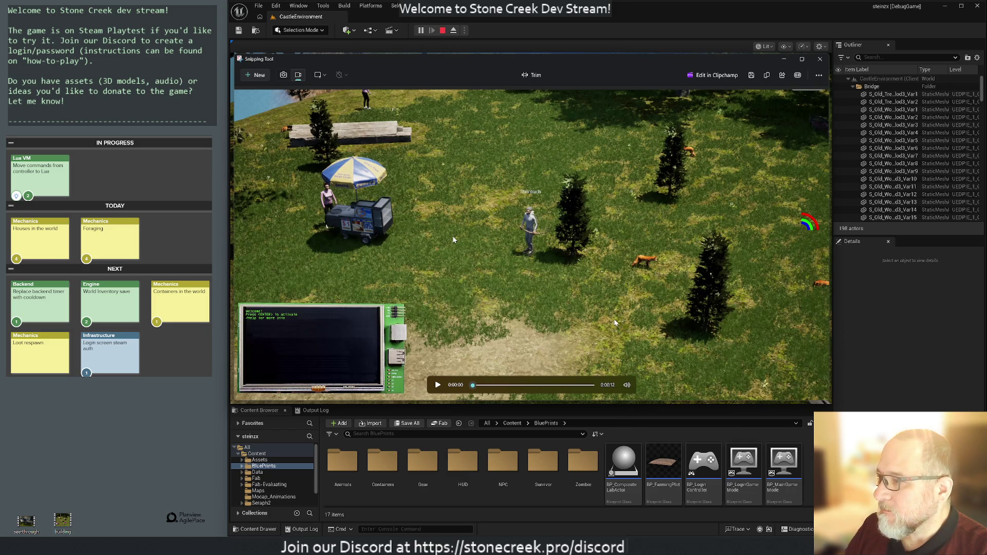
# Step: Rename the newest recording to 'looting containers', move it to the desktop, and close Explorer
pyautogui.click(819, 75)
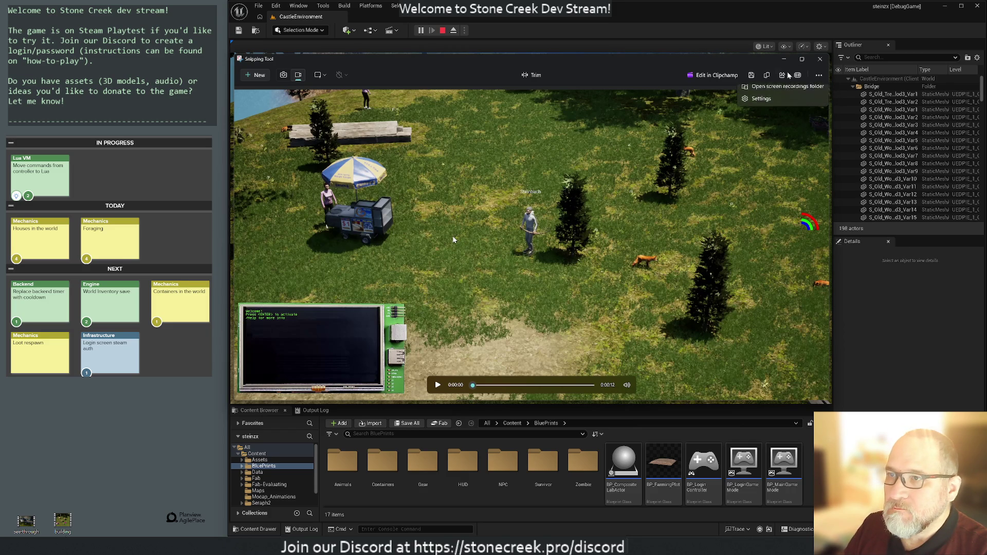
pyautogui.click(774, 96)
pyautogui.click(478, 147)
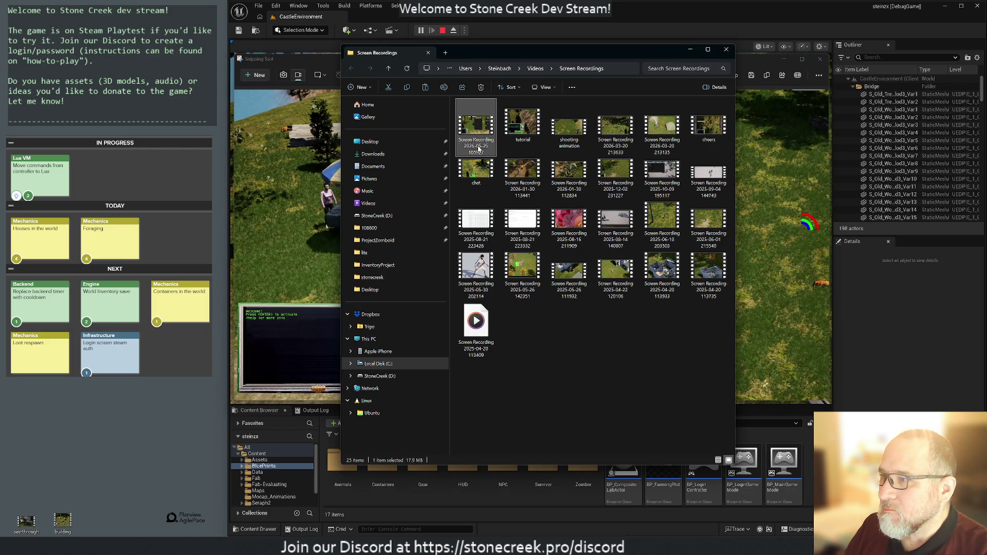
pyautogui.click(479, 148)
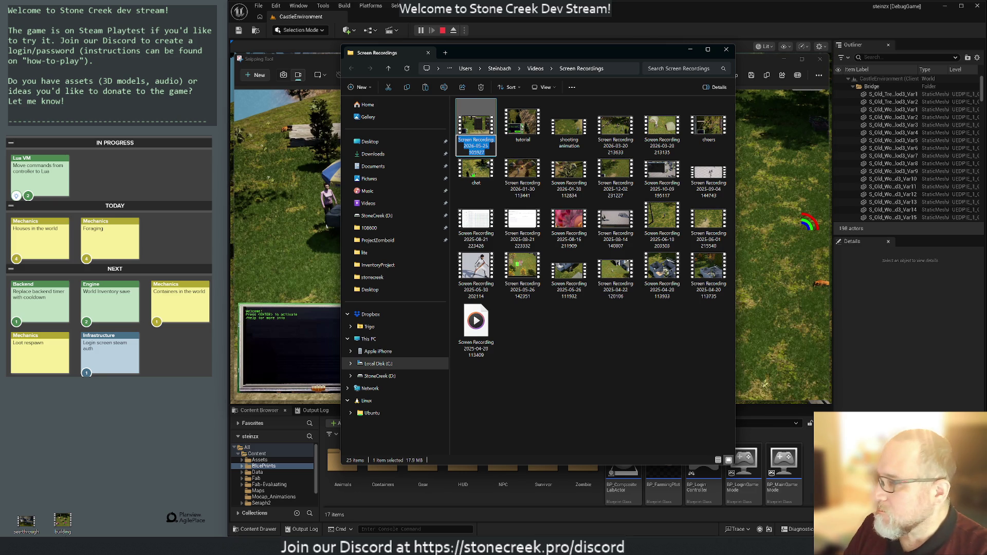
pyautogui.write('looting con')
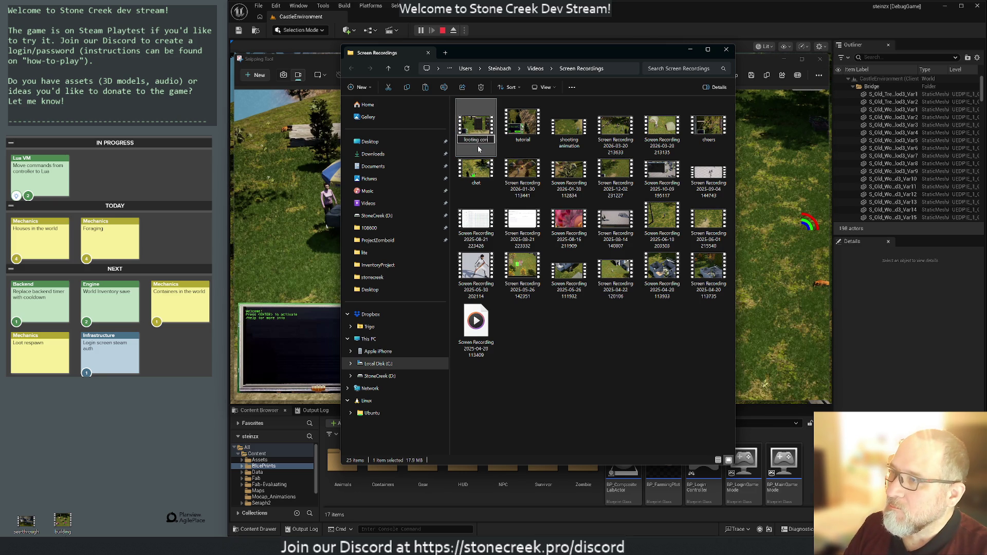
pyautogui.write('tainers')
pyautogui.press('Return')
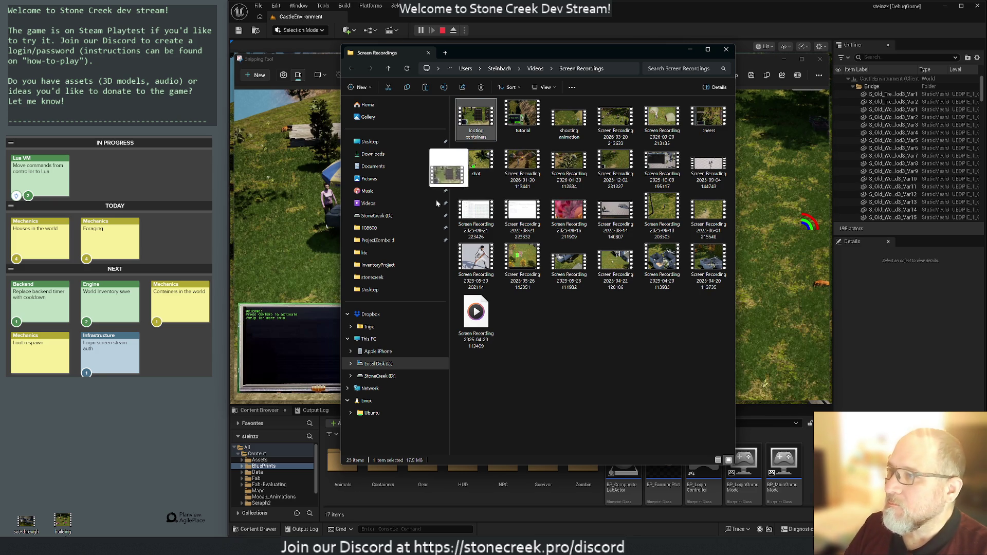
pyautogui.moveTo(477, 118); pyautogui.dragTo(111, 532)
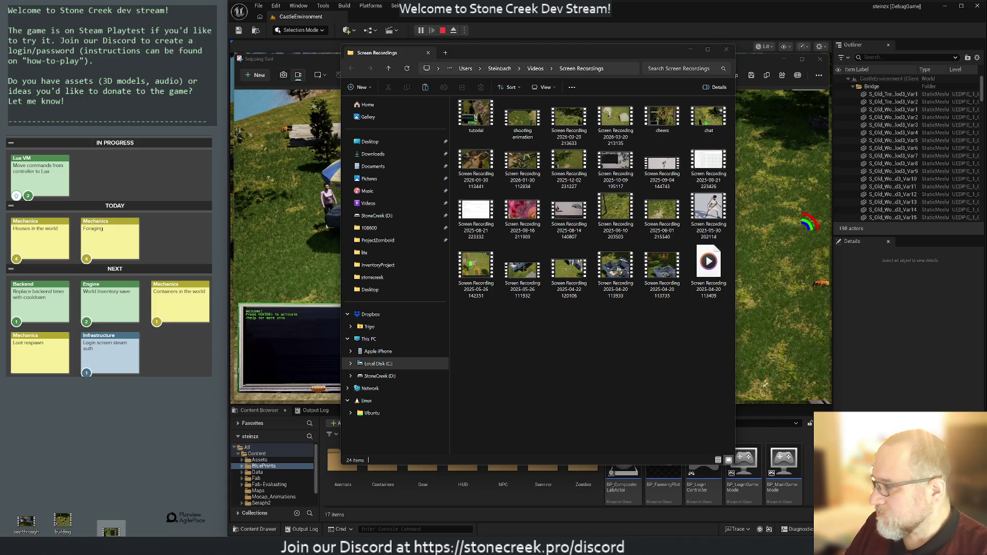
pyautogui.click(428, 53)
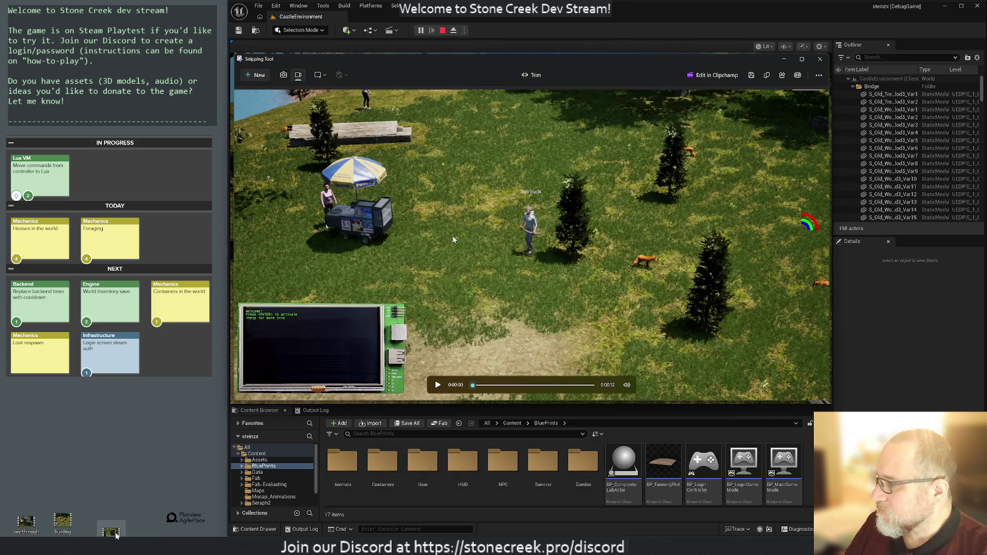
# Step: Line up the looting containers video with the other desktop videos and launch Discord
pyautogui.moveTo(102, 524); pyautogui.dragTo(100, 524)
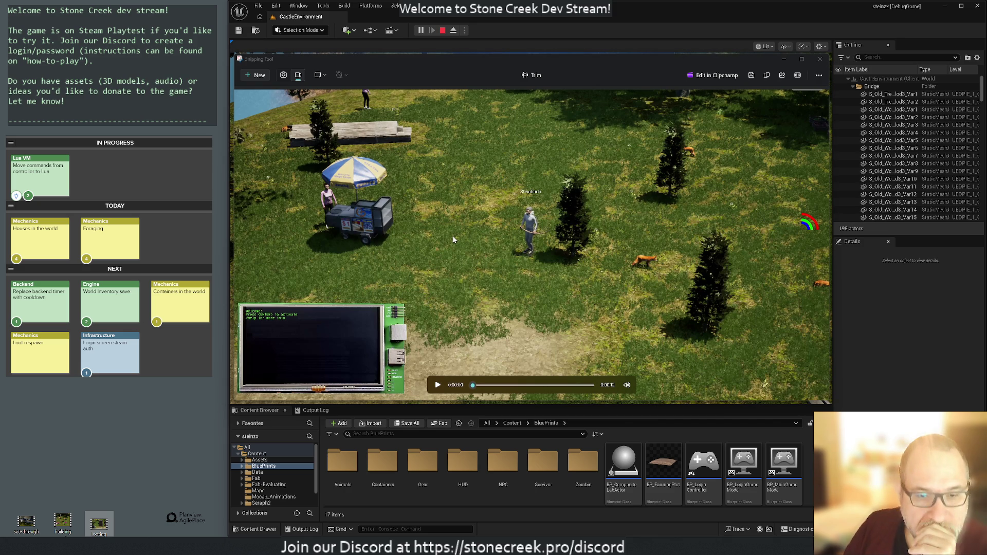
pyautogui.press('super')
pyautogui.write('discord')
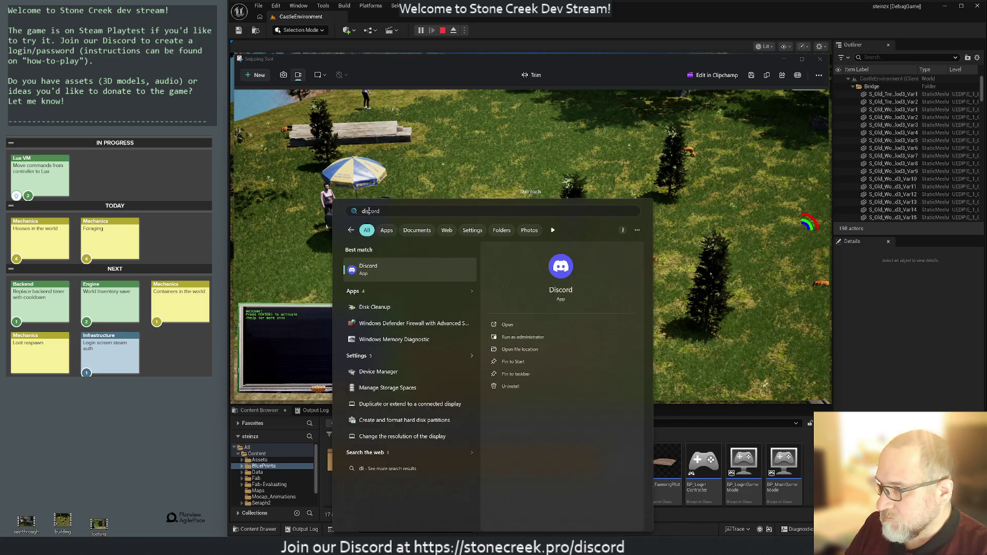
pyautogui.press('Return')
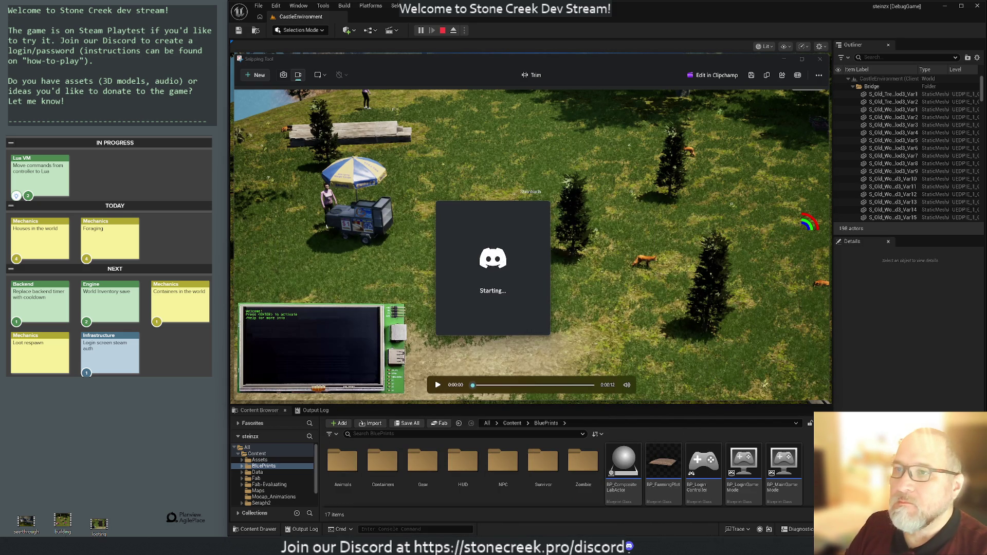
# Step: Close the Snipping Tool preview, continue playing, then stop the game session
pyautogui.click(821, 58)
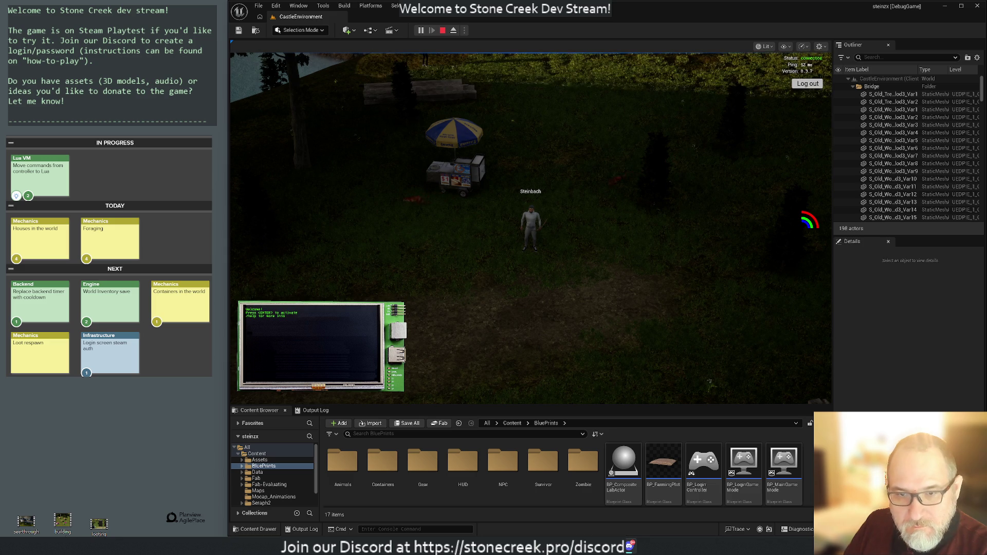
pyautogui.moveTo(735, 484)
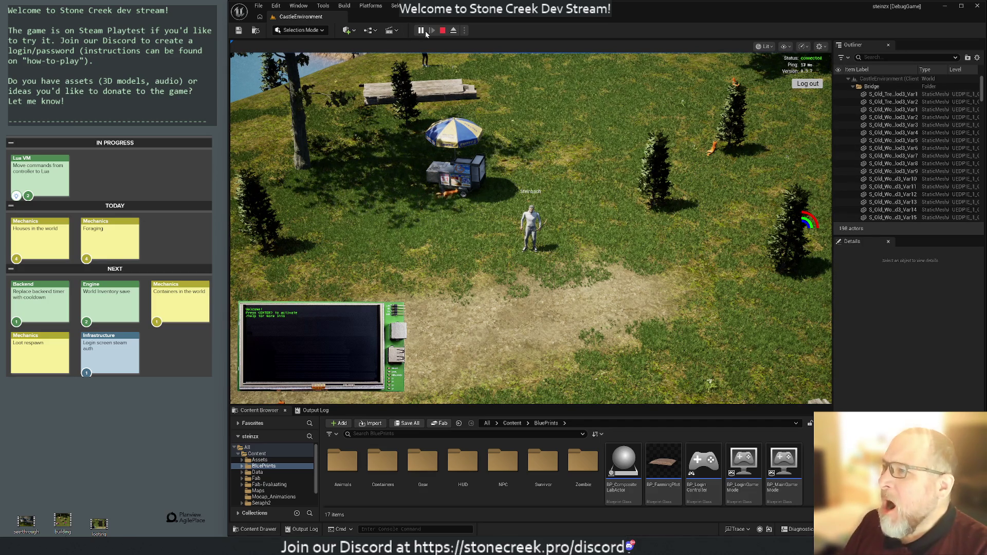
pyautogui.click(443, 30)
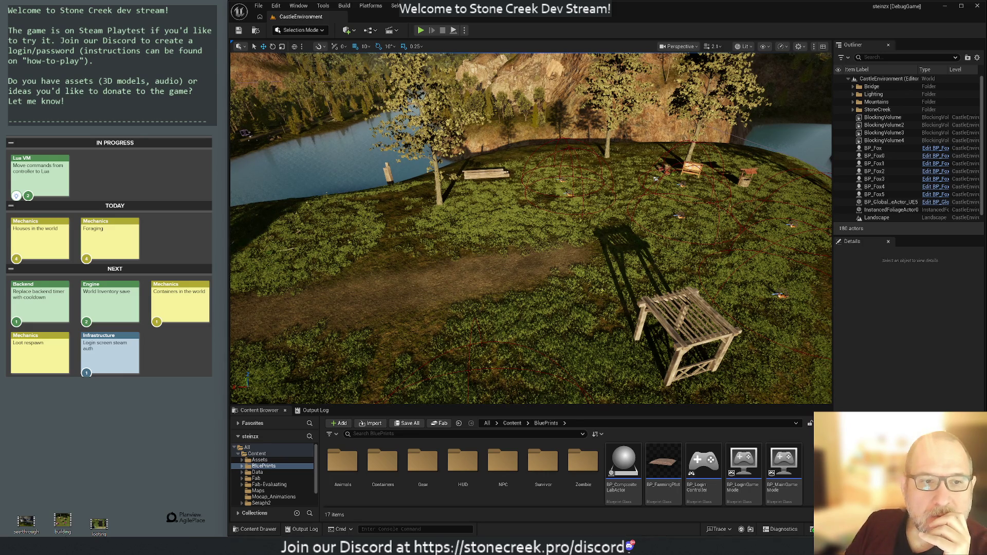
# Step: Show the Output Log listing the ended play session's shutdown messages
pyautogui.click(329, 409)
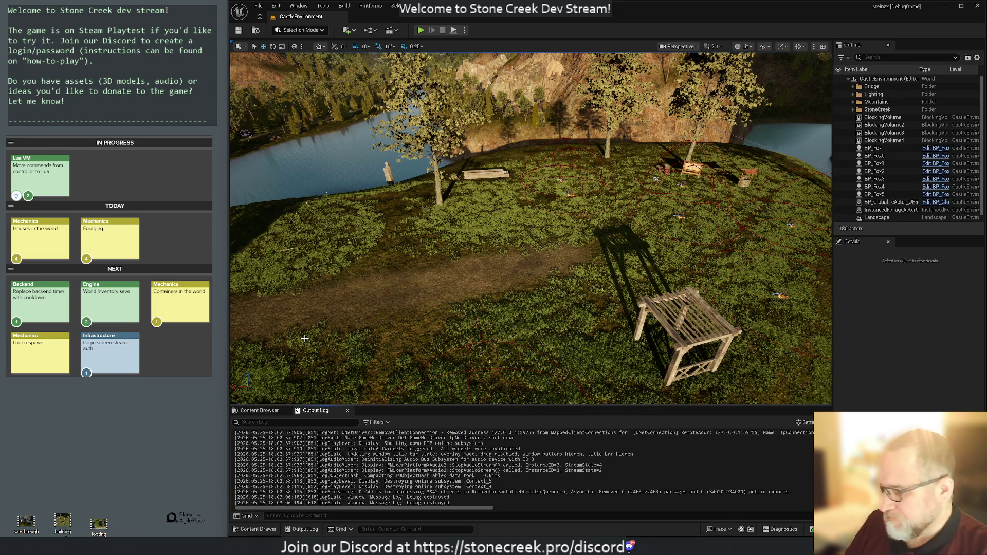
pyautogui.press('super')
pyautogui.press('Escape')
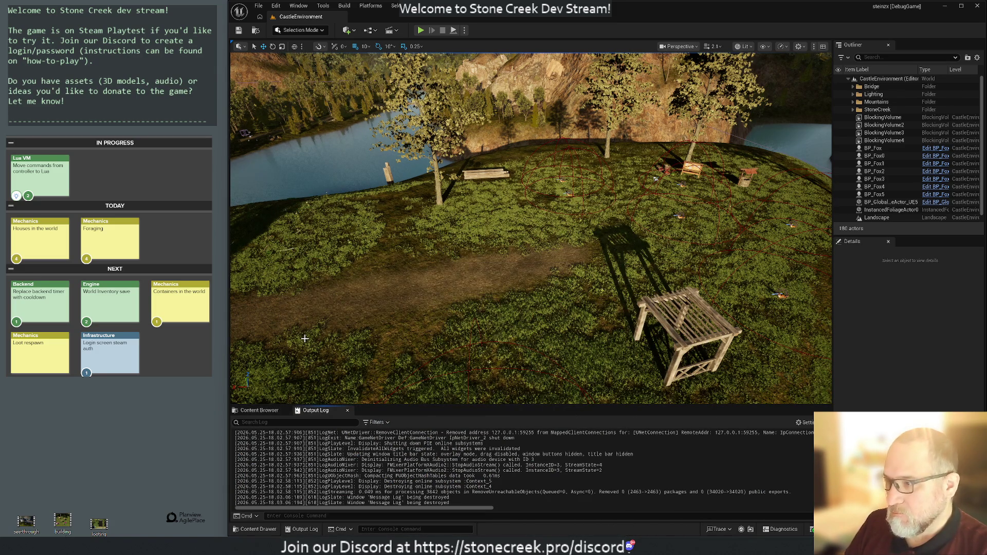
pyautogui.moveTo(612, 534)
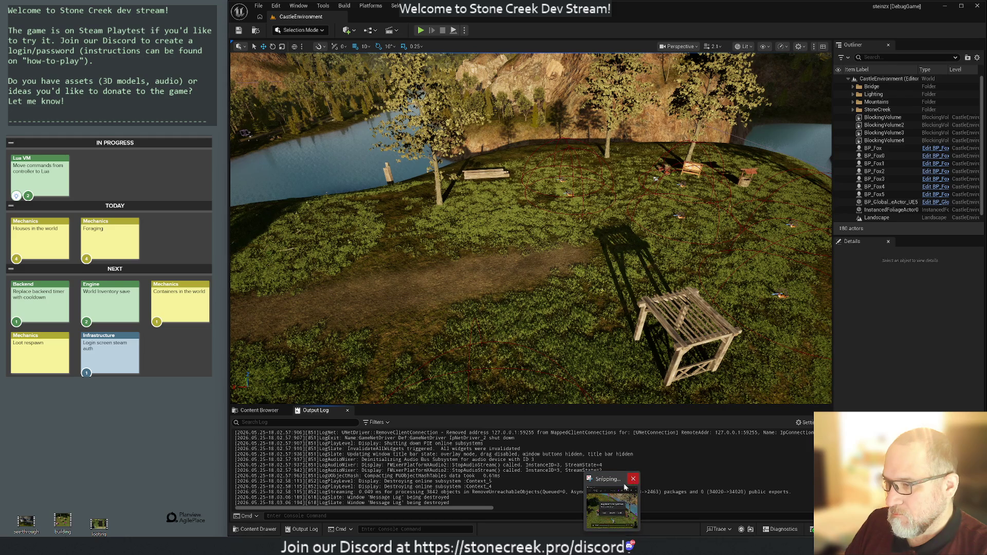
# Step: Close Snipping Tool without saving the 24-second recording, then close the Gemini window
pyautogui.click(612, 515)
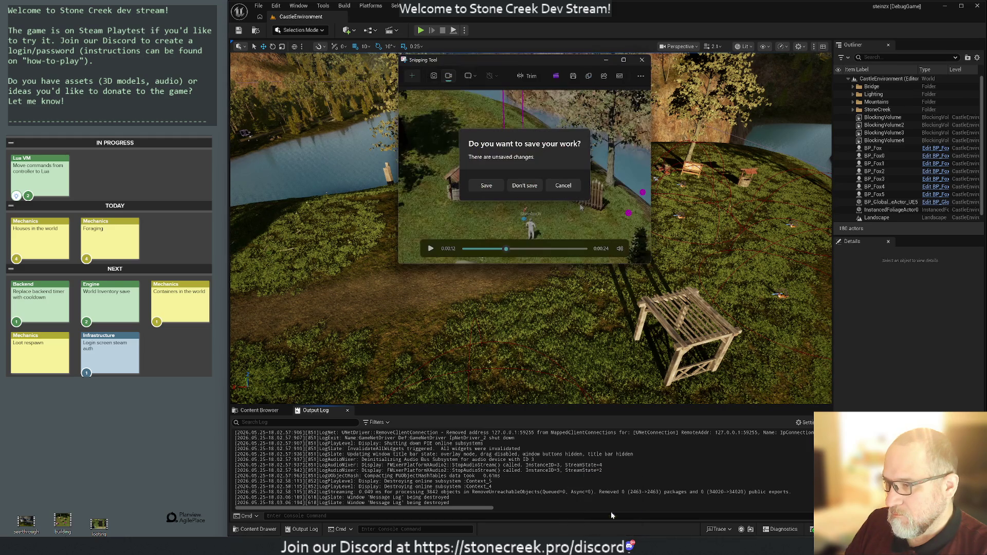
pyautogui.click(529, 189)
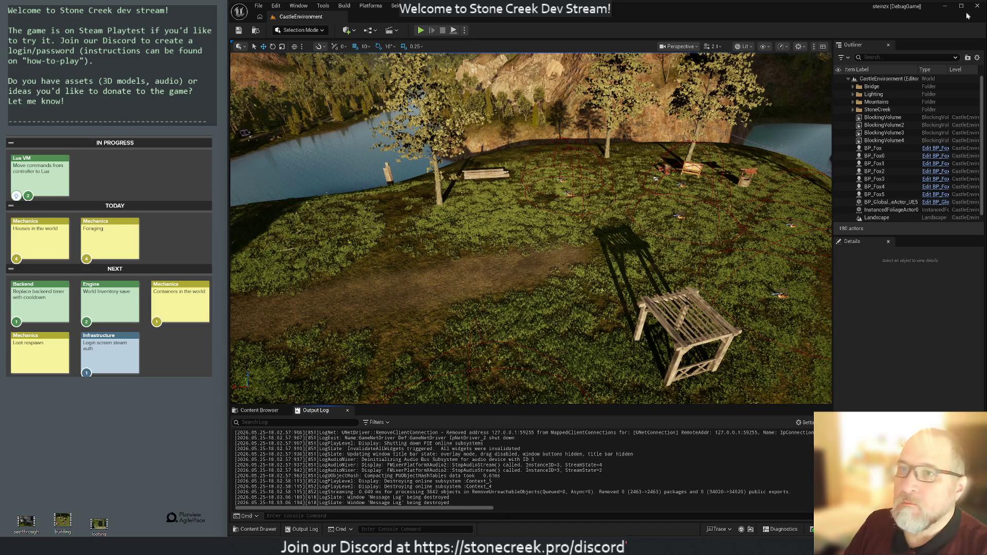
pyautogui.click(945, 6)
pyautogui.click(940, 7)
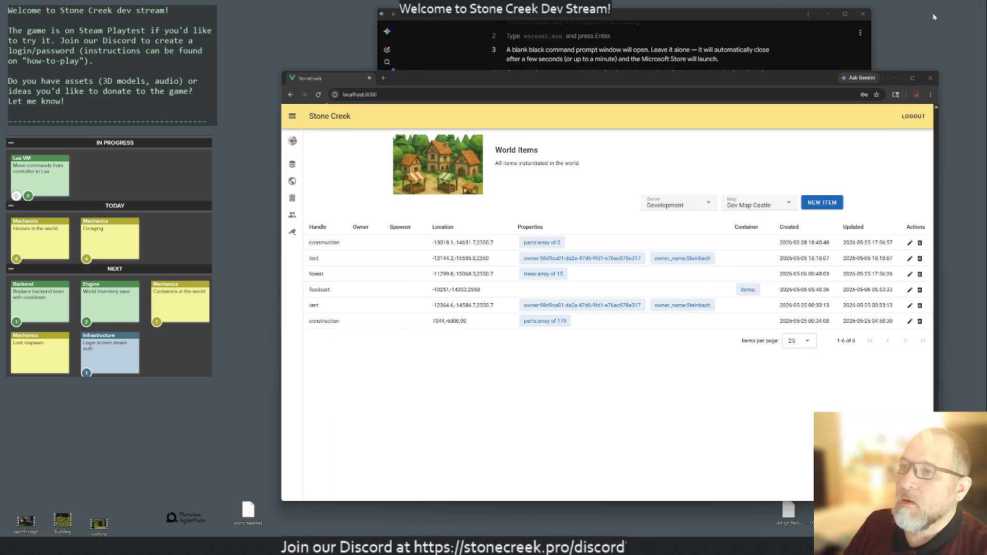
pyautogui.click(896, 78)
pyautogui.click(863, 16)
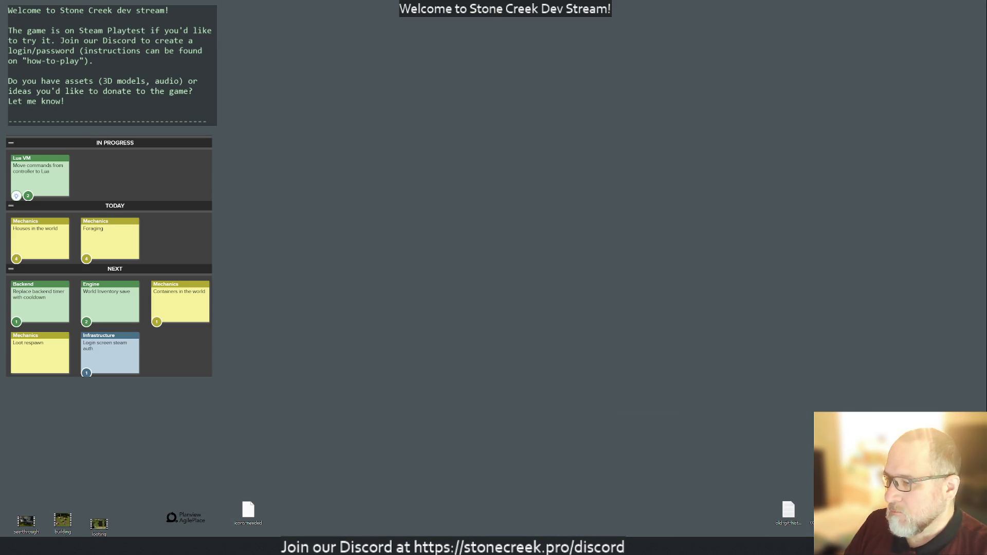
pyautogui.press('super+shift+m')
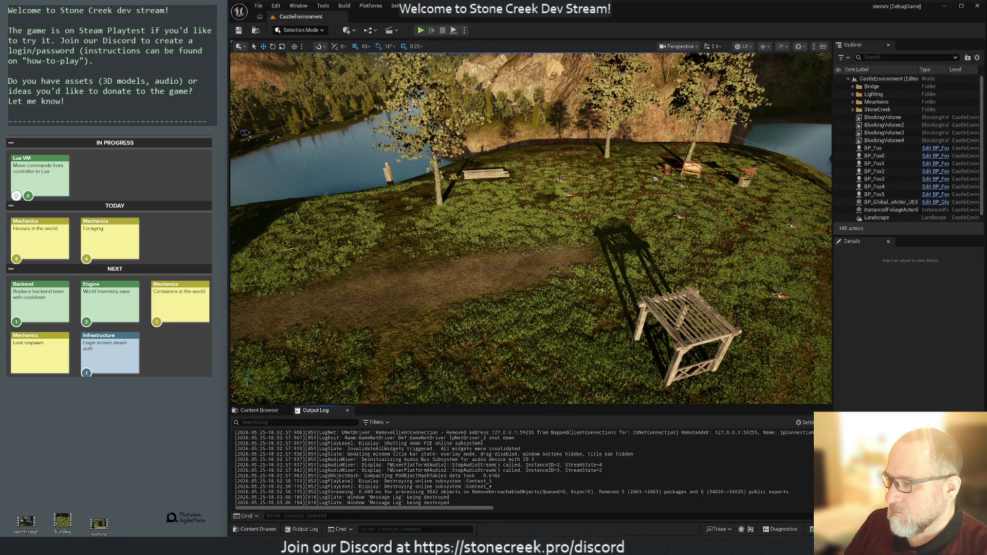
# Step: Move the three desktop video recordings into the Videos folder, then return to Rider
pyautogui.press('super+e')
pyautogui.click(368, 203)
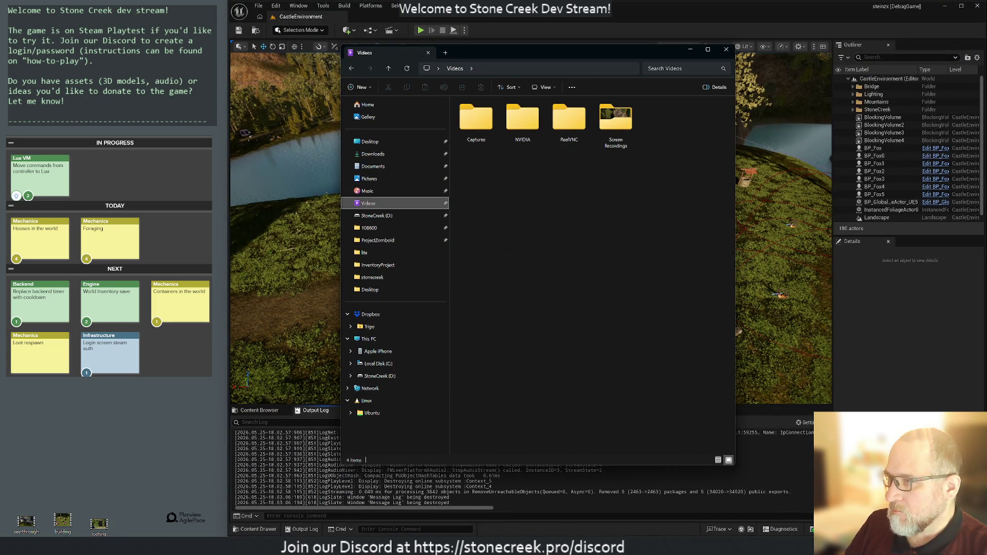
pyautogui.moveTo(8, 506)
pyautogui.mouseDown()
pyautogui.moveTo(113, 520)
pyautogui.moveTo(395, 364)
pyautogui.moveTo(615, 120)
pyautogui.mouseUp()
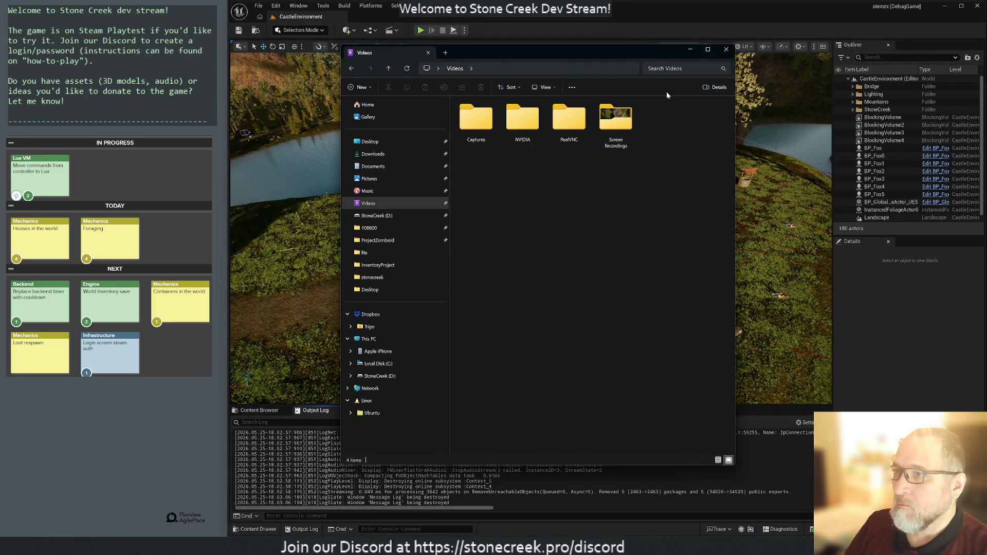
pyautogui.click(726, 49)
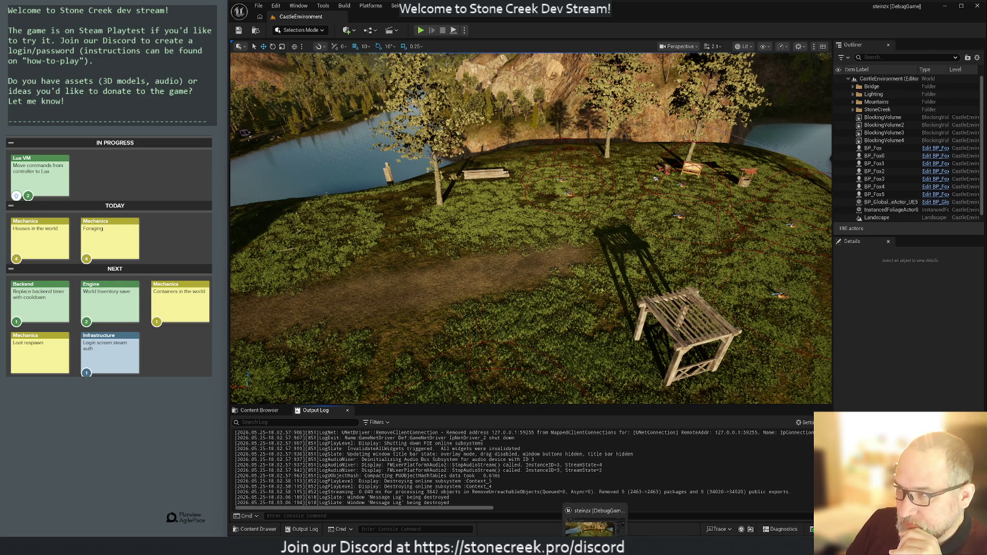
pyautogui.hotkey('alt', 'Tab')
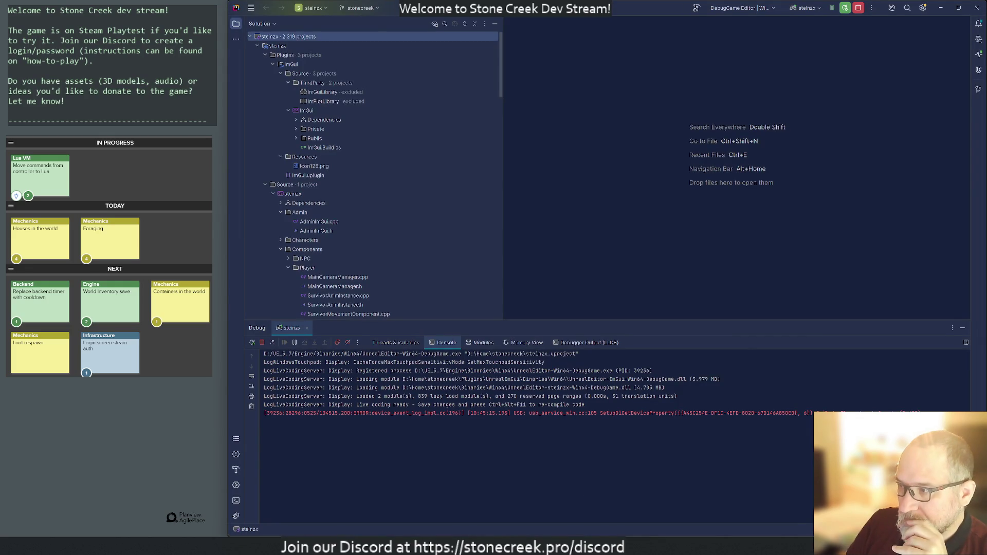
# Step: Show the unversioned files in Perforce Local Changes and delete .vsconfig from disk
pyautogui.click(977, 89)
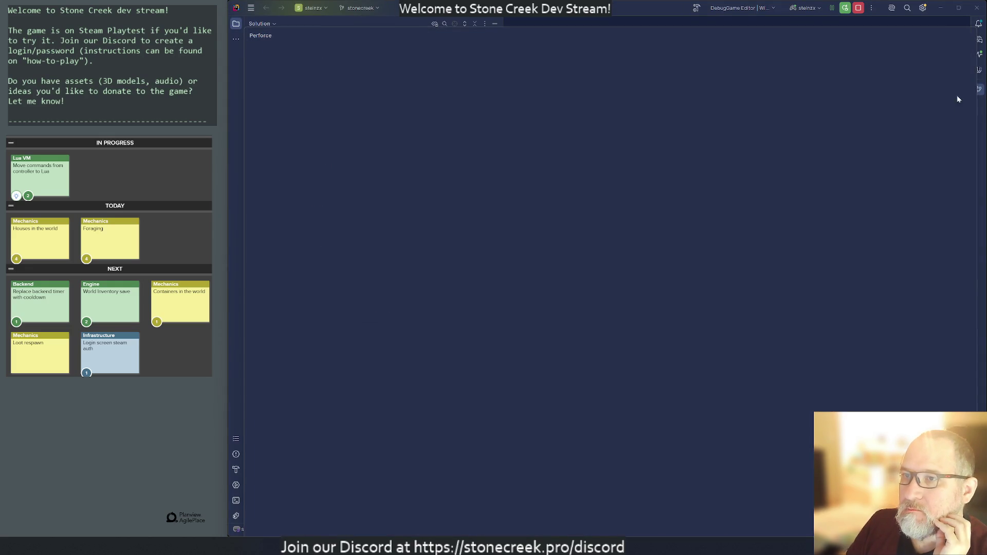
pyautogui.doubleClick(533, 35)
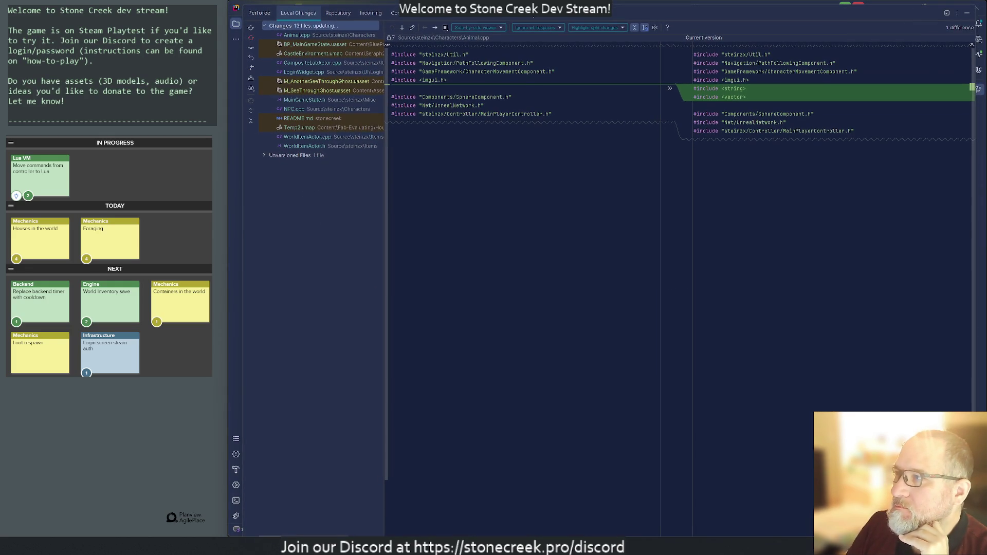
pyautogui.click(265, 155)
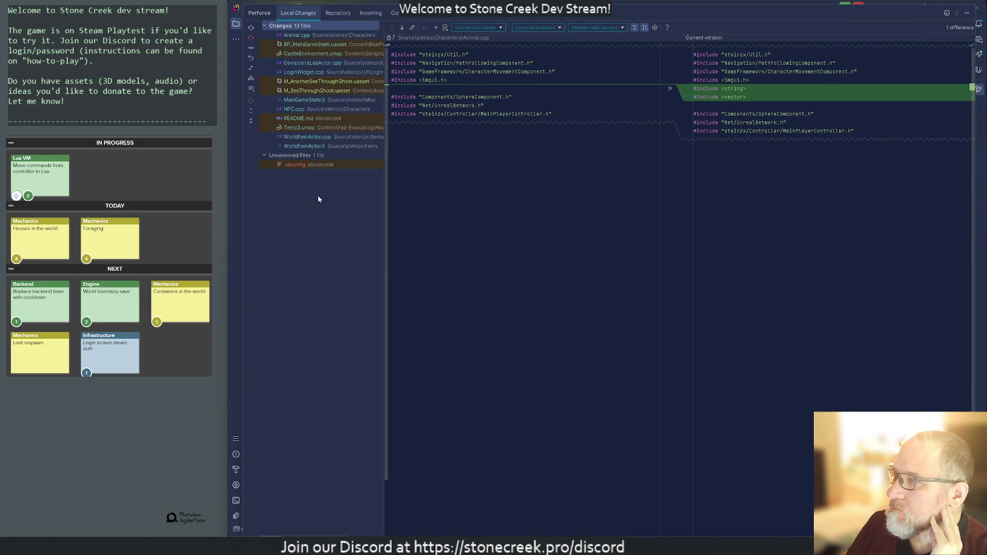
pyautogui.click(299, 166)
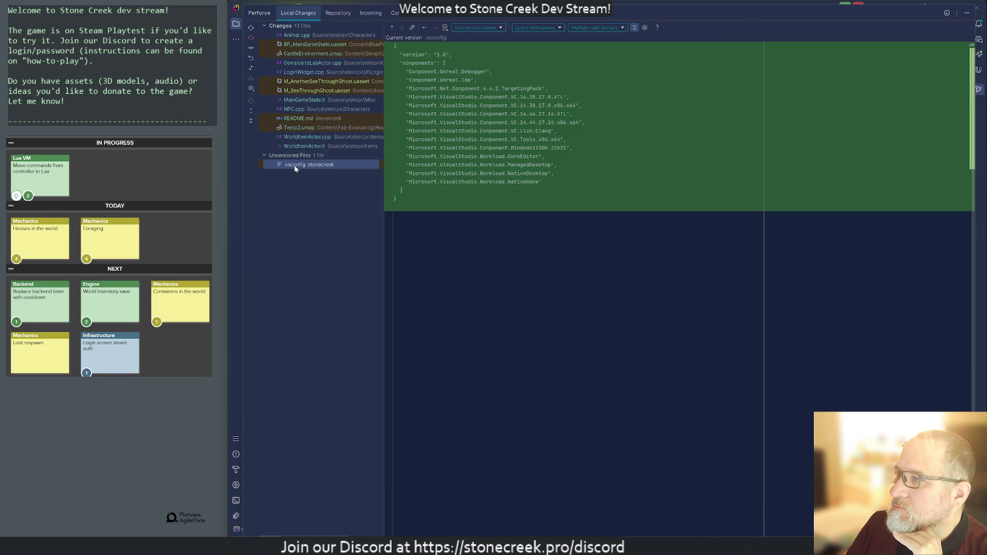
pyautogui.rightClick(295, 166)
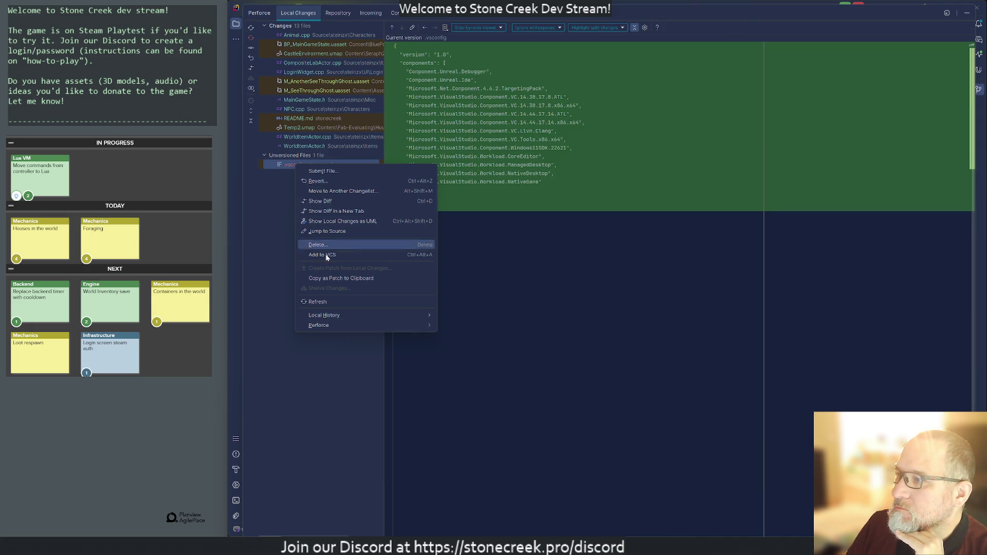
pyautogui.moveTo(328, 325)
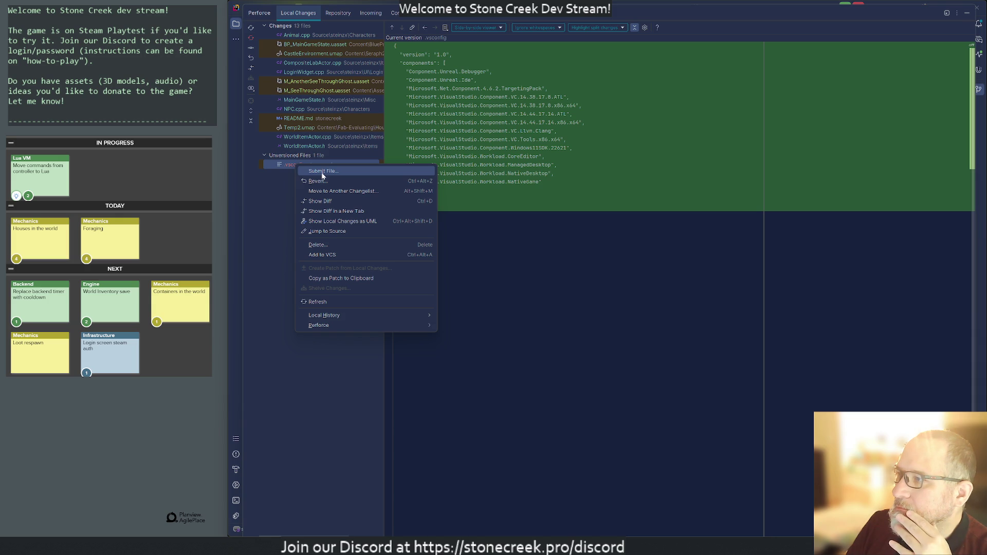
pyautogui.click(324, 245)
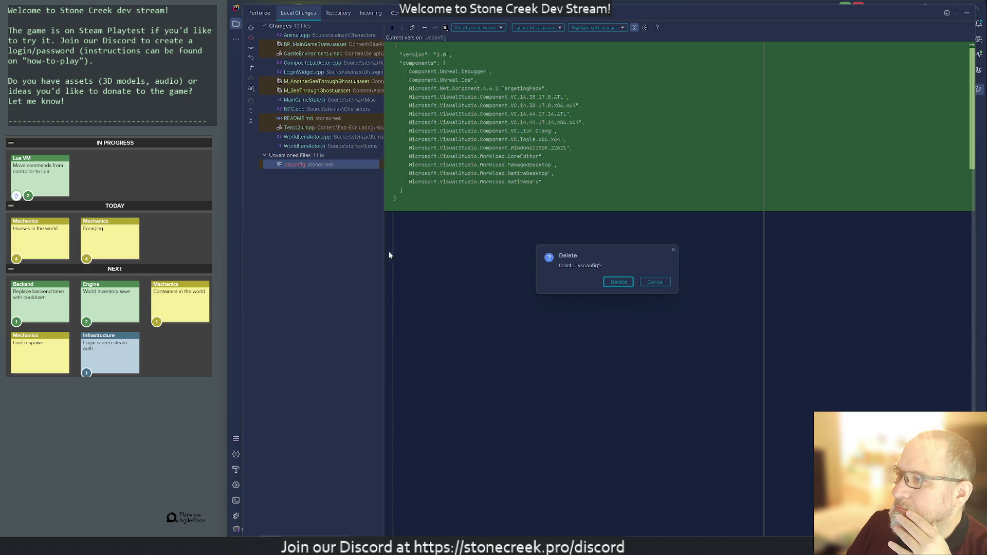
pyautogui.press('Escape')
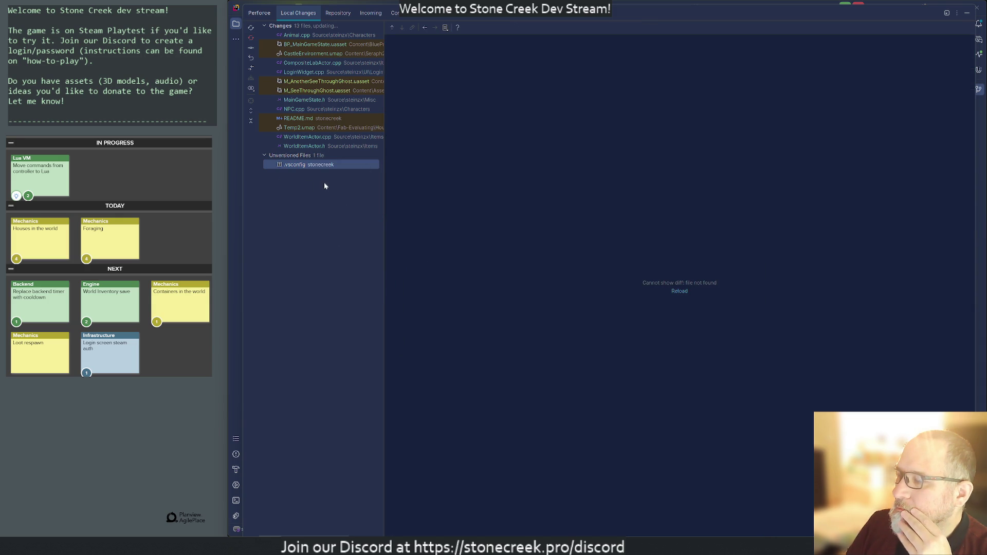
# Step: Review the WorldItemActor.h and WorldItemActor.cpp diffs, then select the Temp2.umap change
pyautogui.click(299, 147)
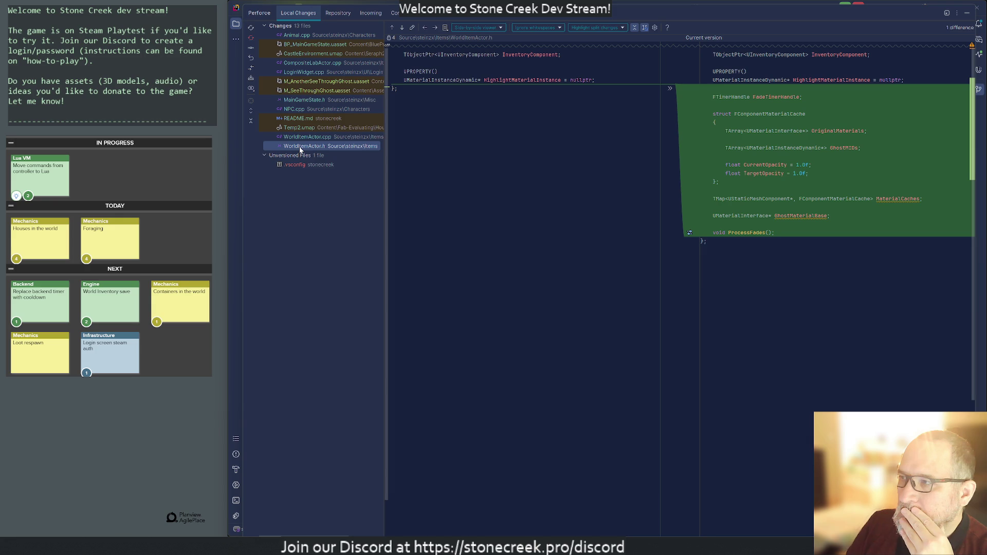
pyautogui.click(299, 137)
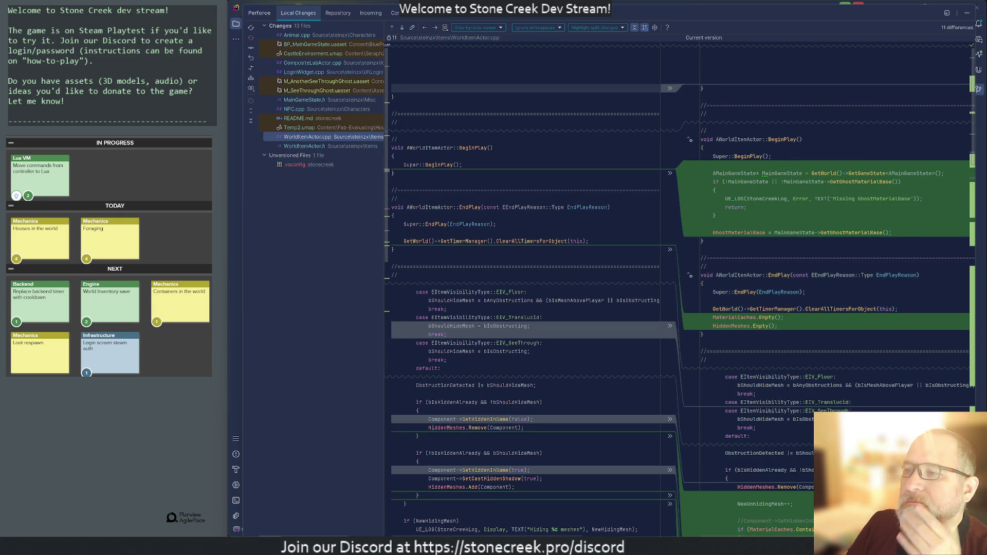
pyautogui.scroll(-10, 426, 310)
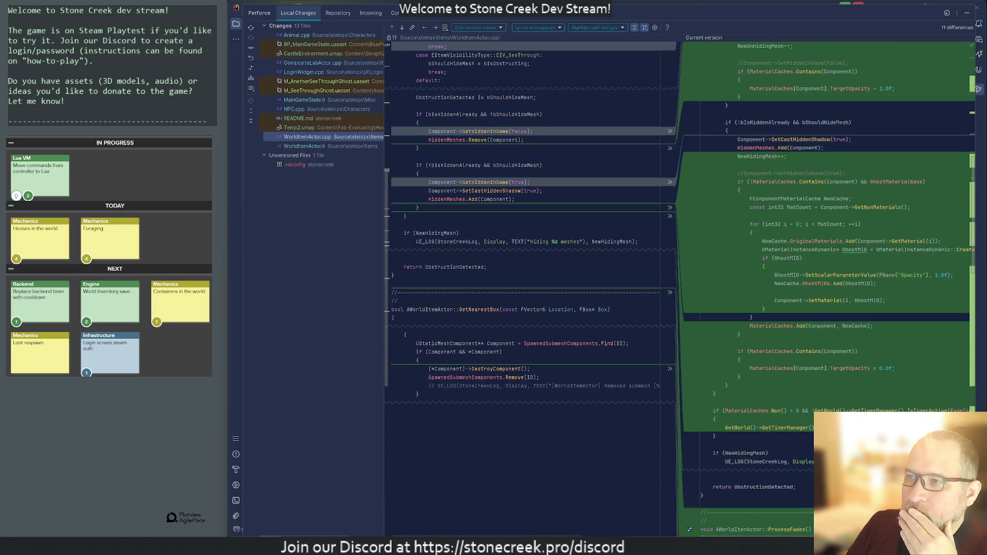
pyautogui.scroll(-4, 426, 311)
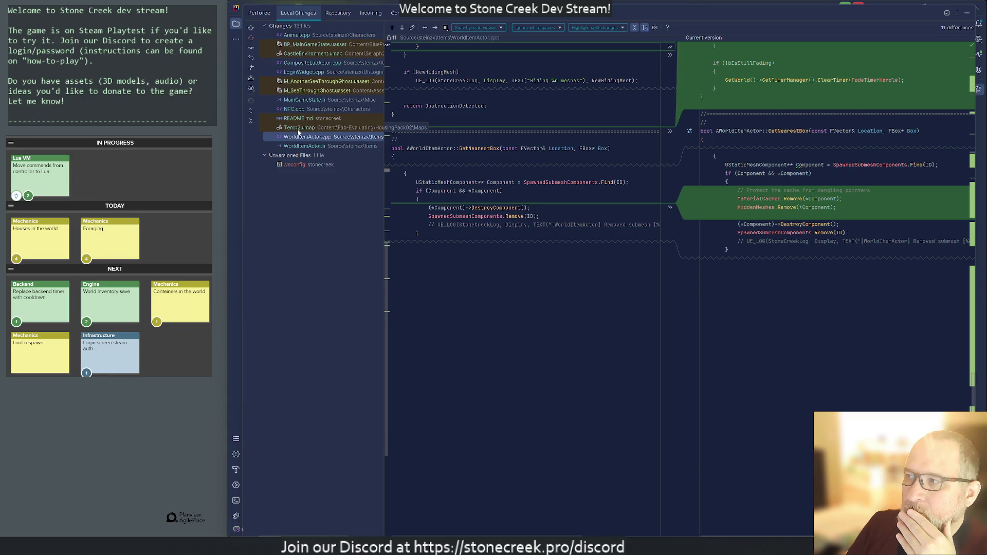
pyautogui.click(298, 130)
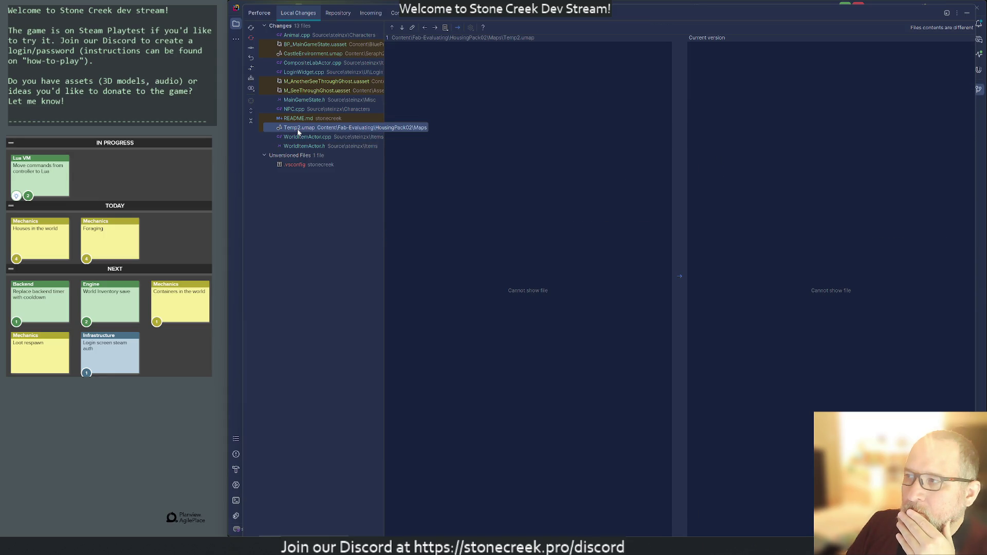
# Step: Revert the local changes to Temp2.umap
pyautogui.rightClick(297, 130)
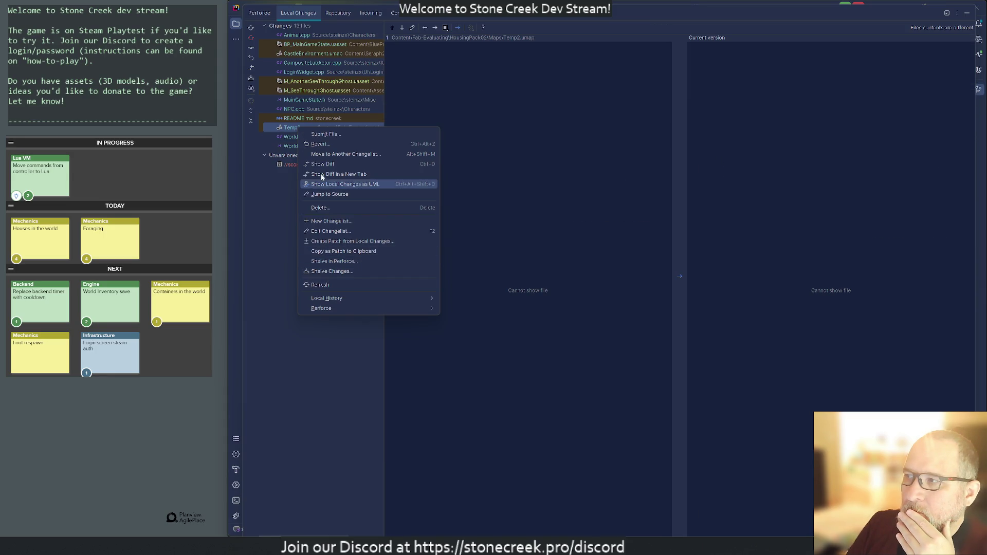
pyautogui.click(320, 146)
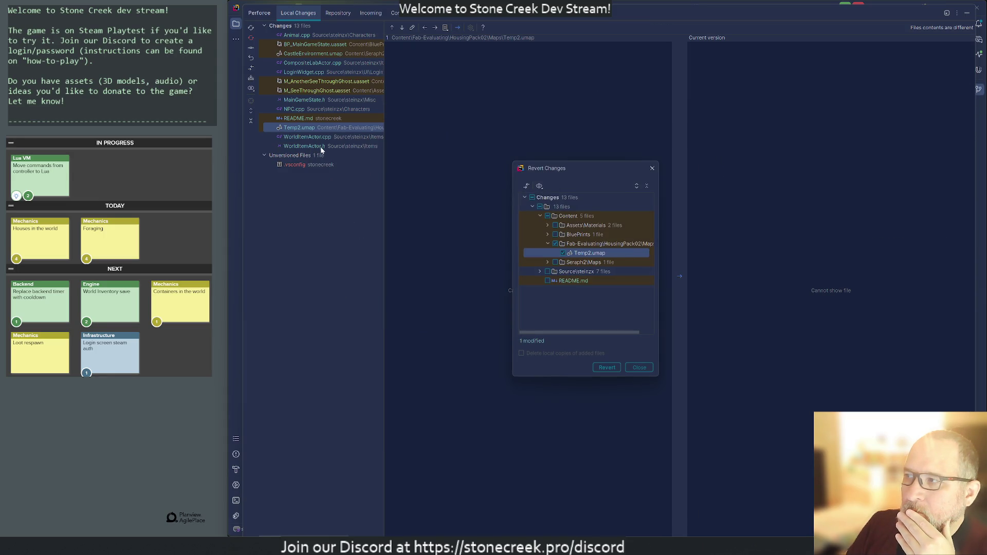
pyautogui.click(611, 367)
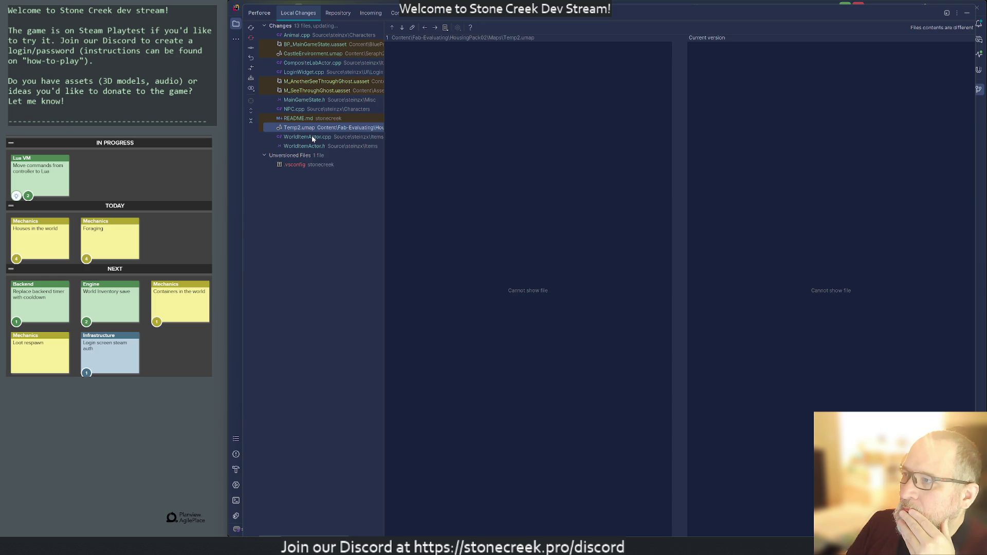
# Step: Review the README.md, NPC.cpp, MainGameState.h, M_SeeThroughGhost.uasset and LoginWidget.cpp changes
pyautogui.click(291, 119)
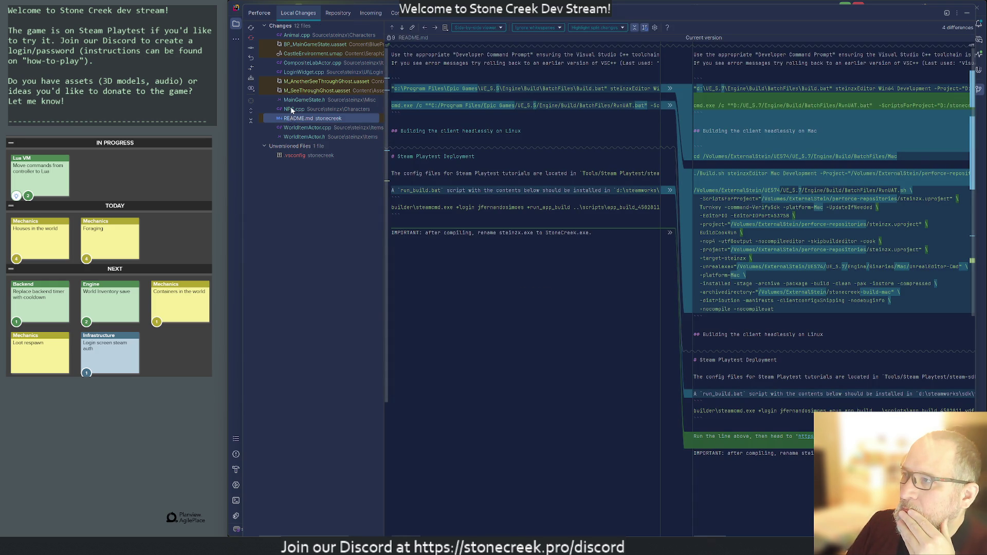
pyautogui.click(292, 110)
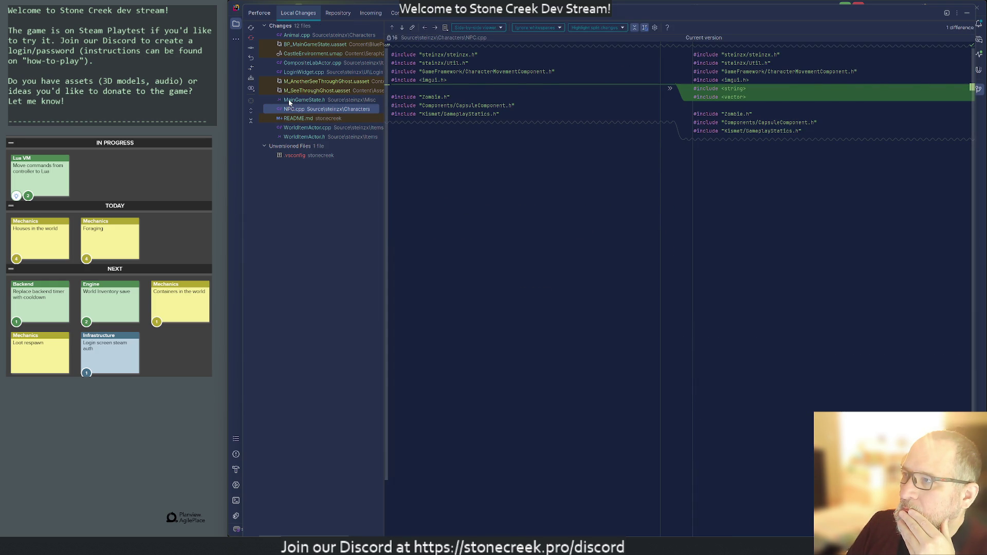
pyautogui.click(290, 101)
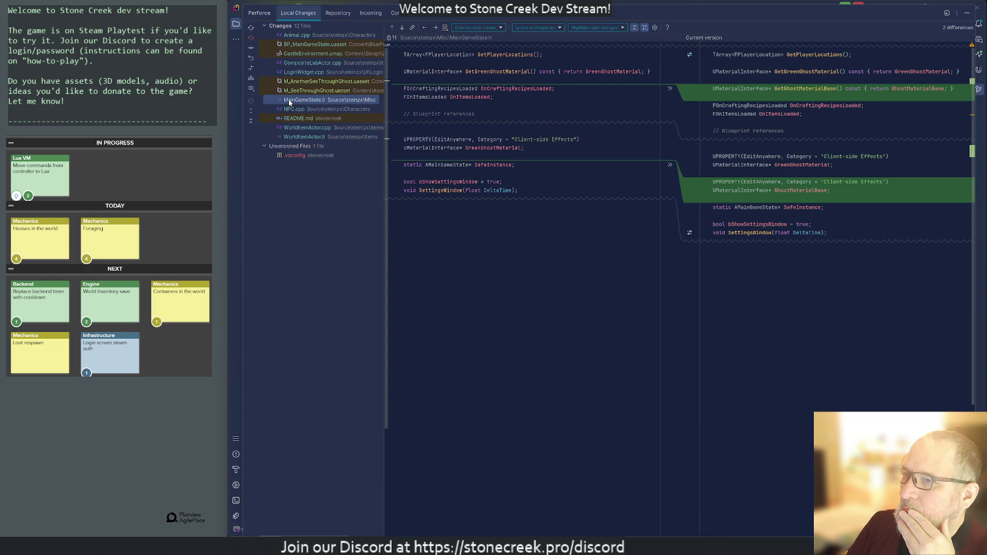
pyautogui.click(289, 91)
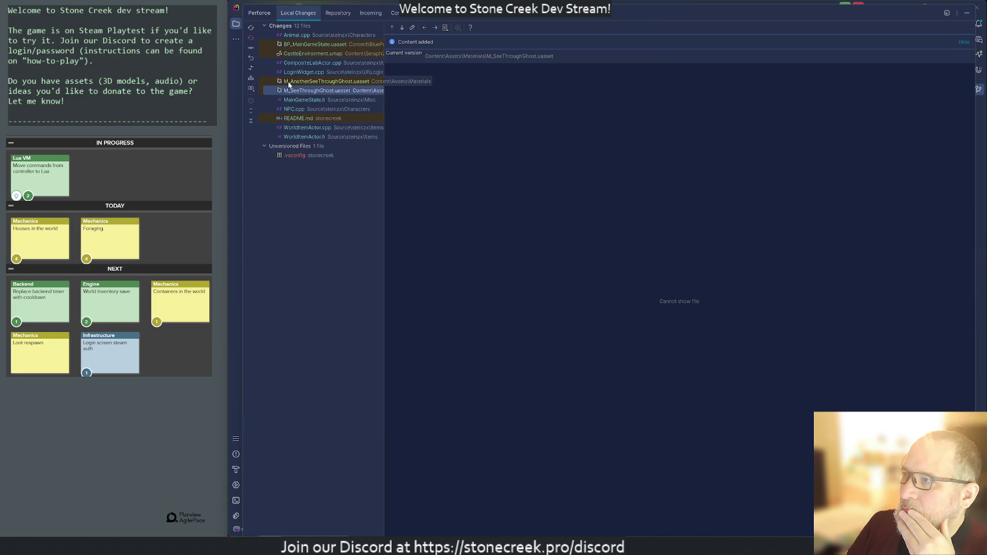
pyautogui.click(291, 73)
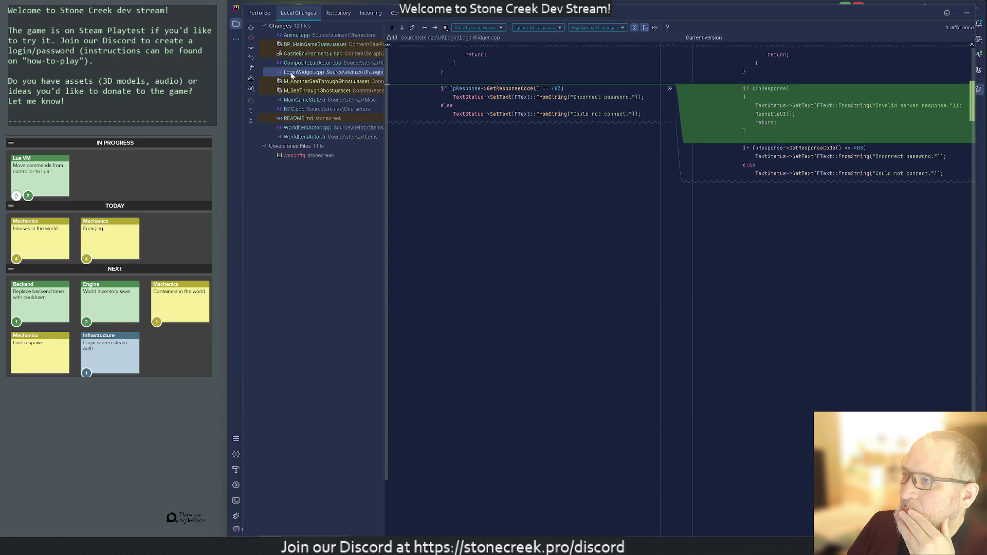
# Step: Start reverting the .vsconfig entry, then close the revert list without reverting
pyautogui.click(298, 155)
pyautogui.rightClick(299, 157)
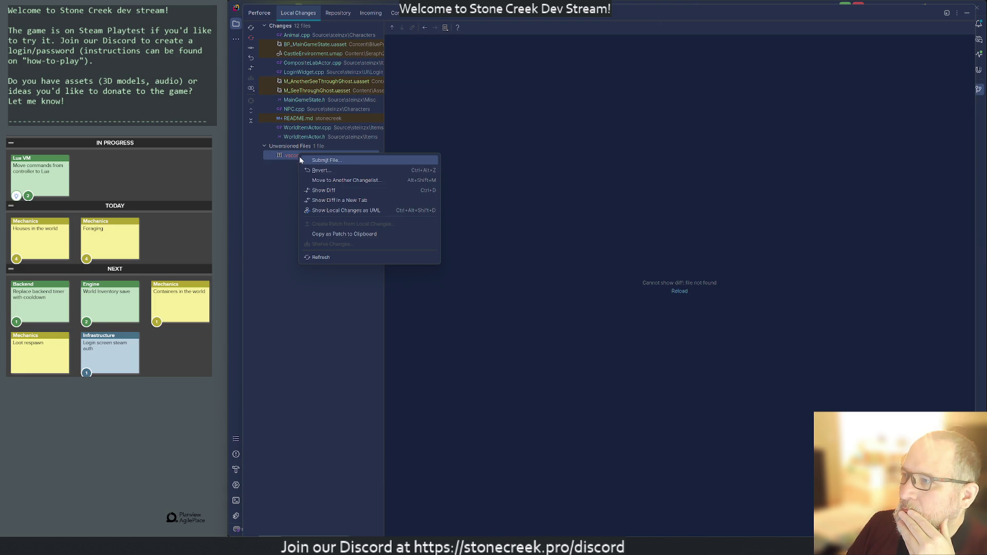
pyautogui.click(317, 174)
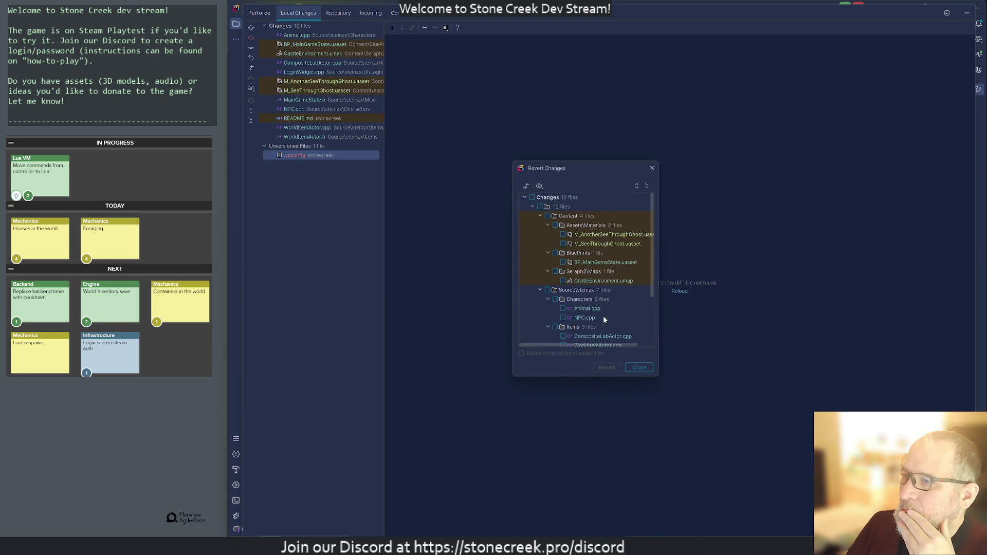
pyautogui.scroll(-3, 619, 326)
pyautogui.click(639, 368)
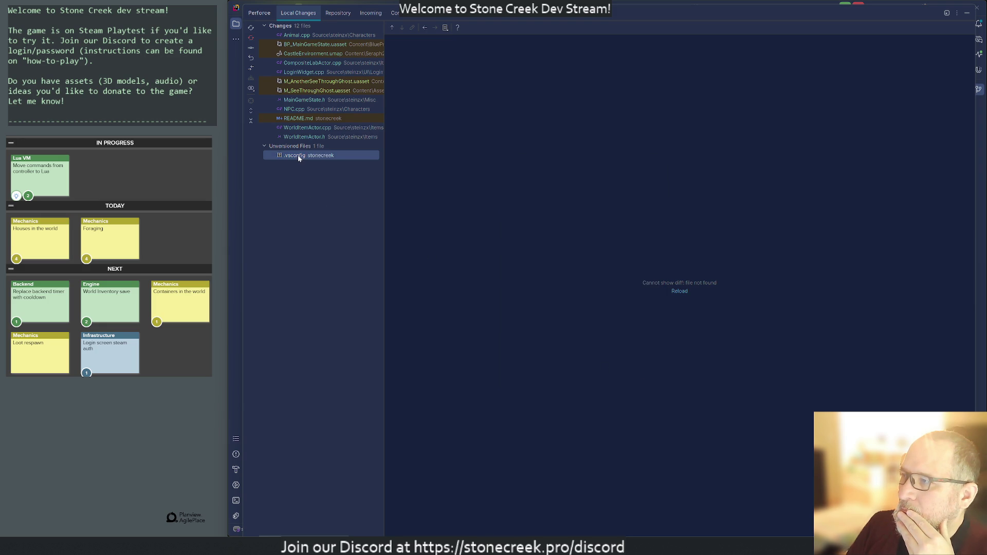
# Step: Open a Cygwin terminal, run ls and ls -l in the stonecreek folder, then return to Rider
pyautogui.press('super')
pyautogui.write('ter')
pyautogui.press('Return')
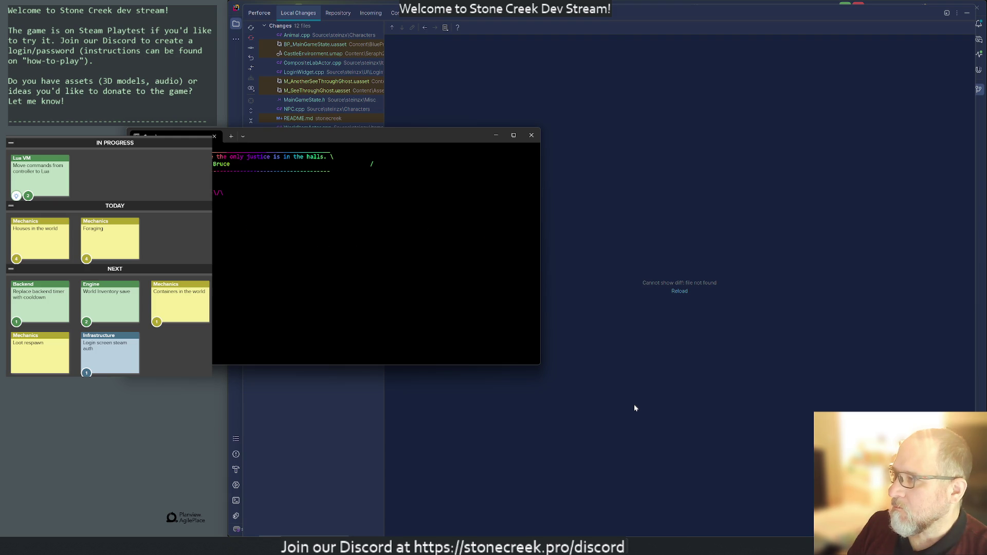
pyautogui.write('ls')
pyautogui.press('Return')
pyautogui.write('ls -l')
pyautogui.press('Return')
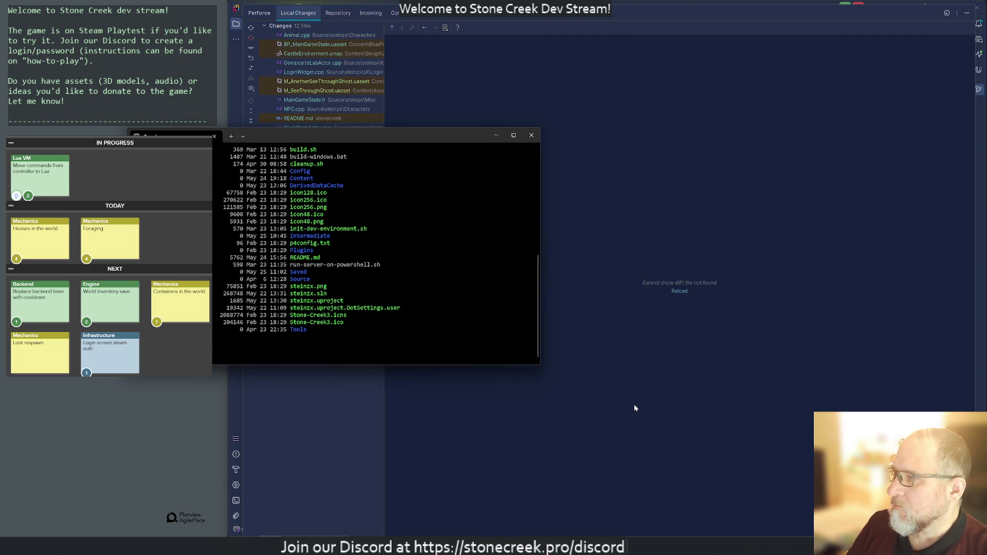
pyautogui.moveTo(474, 140)
pyautogui.mouseDown()
pyautogui.moveTo(792, 189)
pyautogui.moveTo(725, 185)
pyautogui.mouseUp()
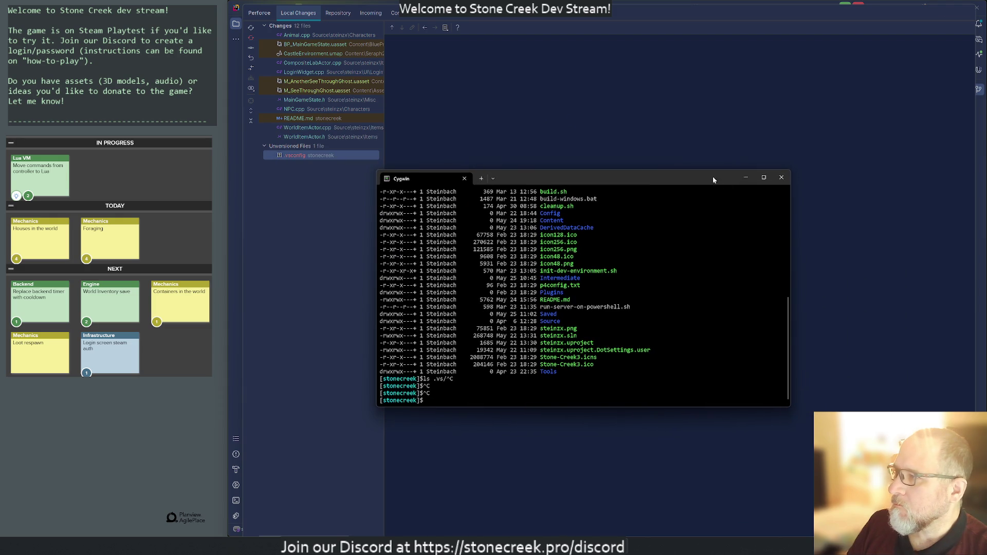
pyautogui.click(250, 28)
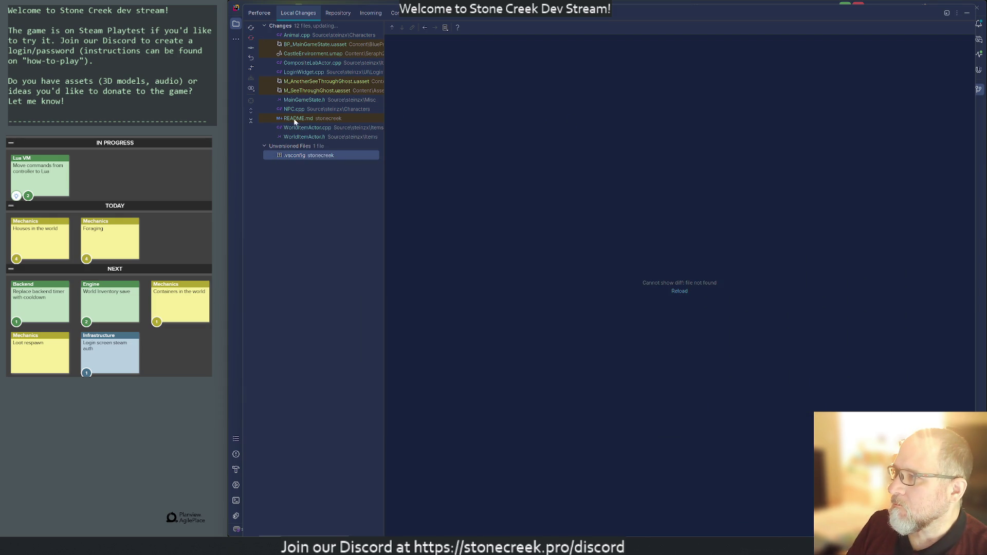
# Step: Review the MainGameState.h, CompositeLabActor.cpp and Animal.cpp diffs, then close the diff viewer
pyautogui.click(306, 101)
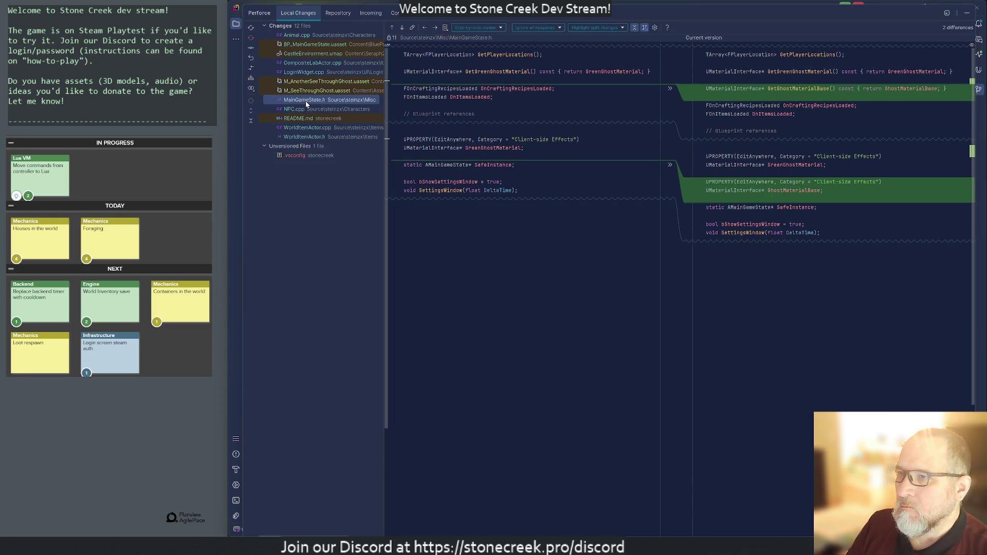
pyautogui.click(303, 64)
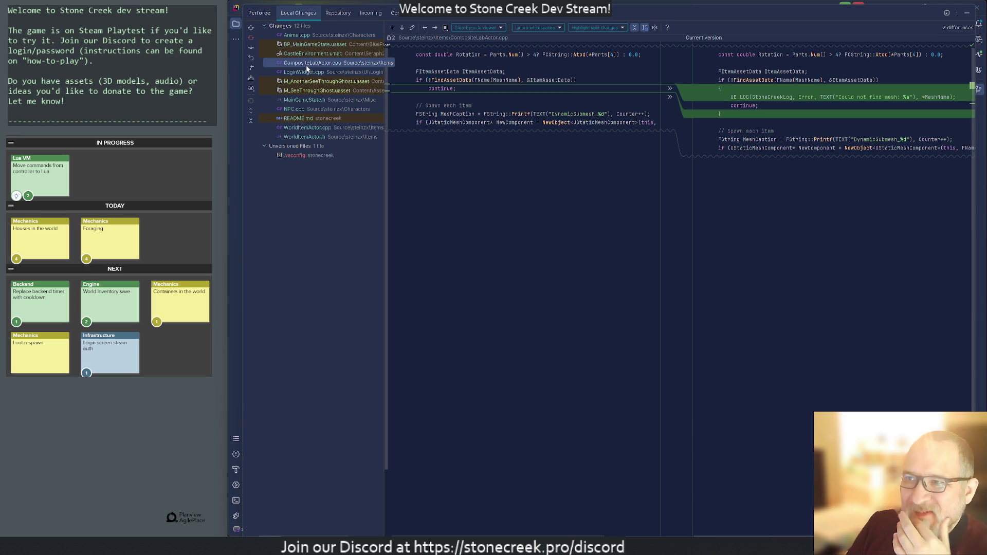
pyautogui.hotkey('shift', 'F7')
pyautogui.hotkey('shift', 'F7')
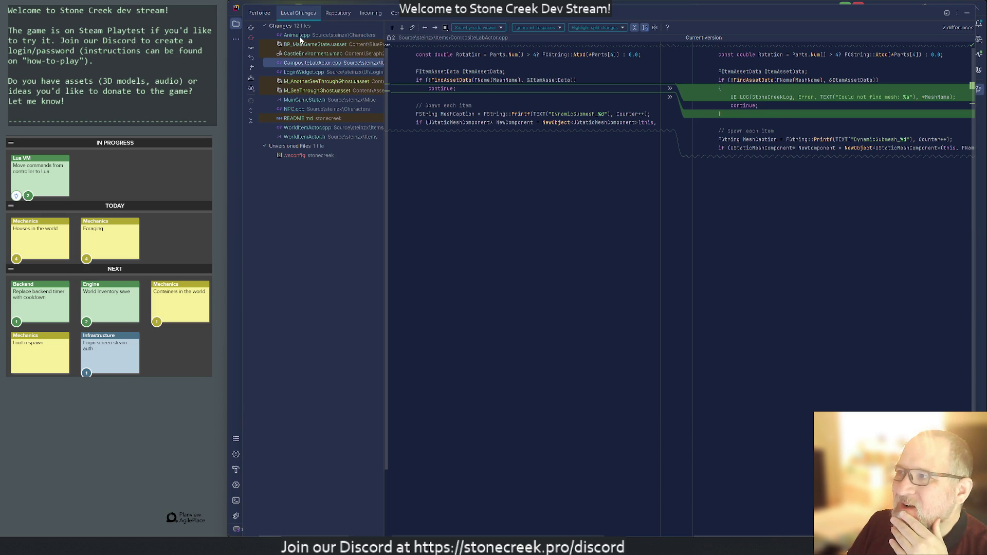
pyautogui.click(974, 17)
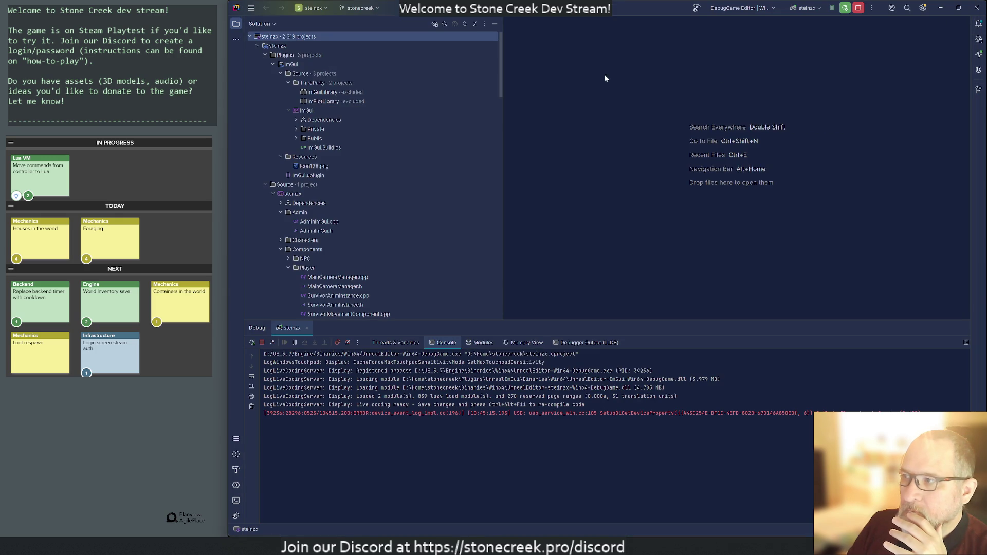
pyautogui.press('super')
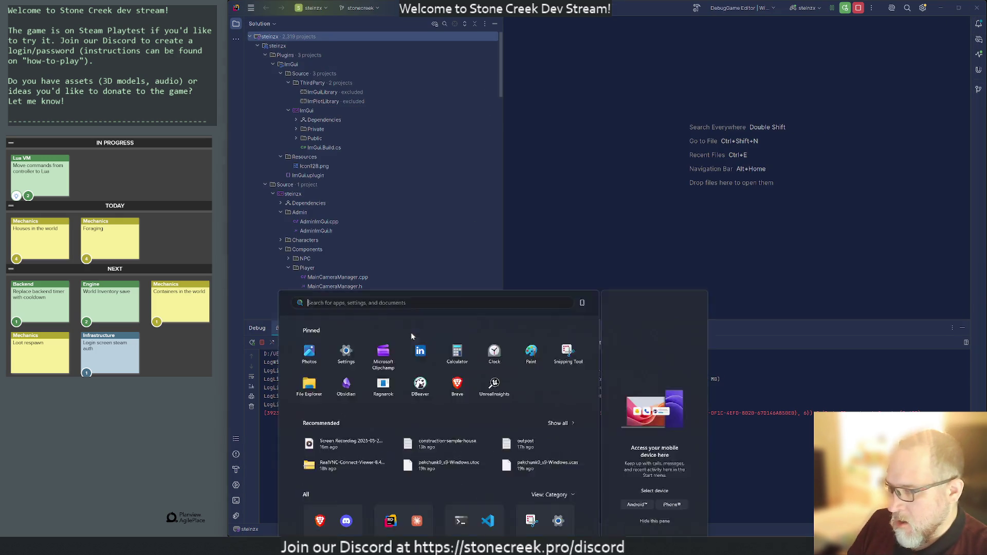
pyautogui.write('steam')
pyautogui.press('Return')
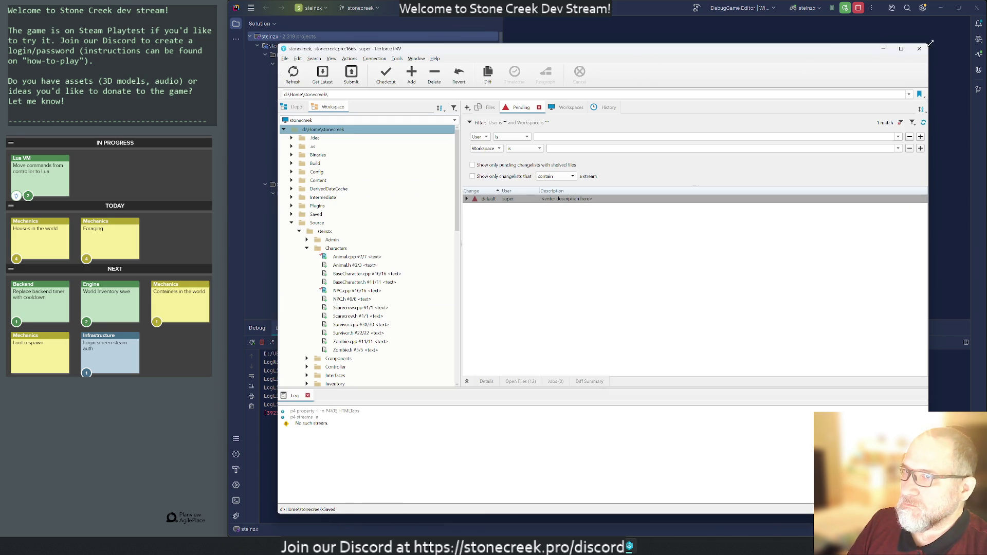
pyautogui.click(883, 48)
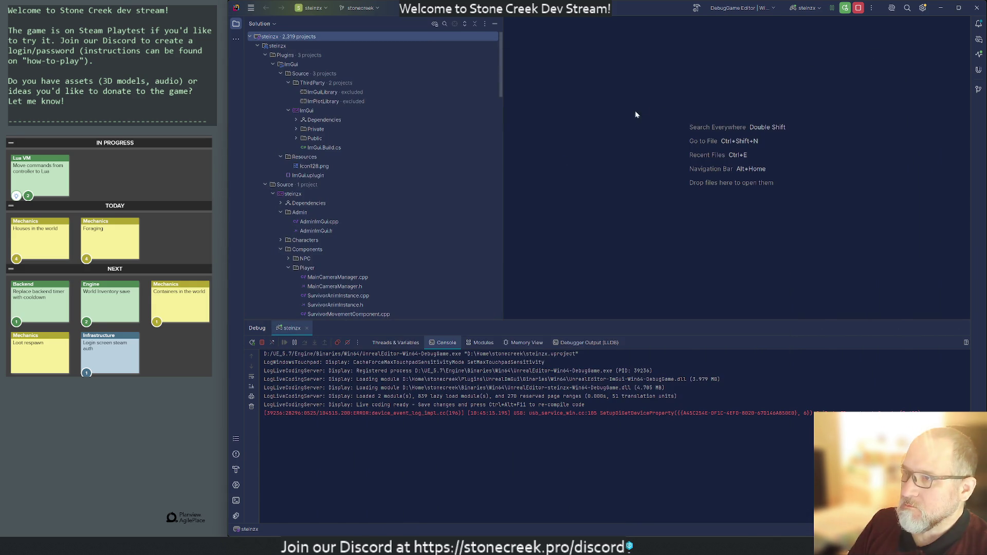
# Step: Open steinzx.h via Search Everywhere and make the read-only header writable
pyautogui.press('shift')
pyautogui.press('shift')
pyautogui.write('steinh')
pyautogui.doubleClick(519, 188)
pyautogui.press('End')
pyautogui.press('BackSpace')
pyautogui.press('Escape')
pyautogui.press('Left')
pyautogui.press('Left')
pyautogui.press('Delete')
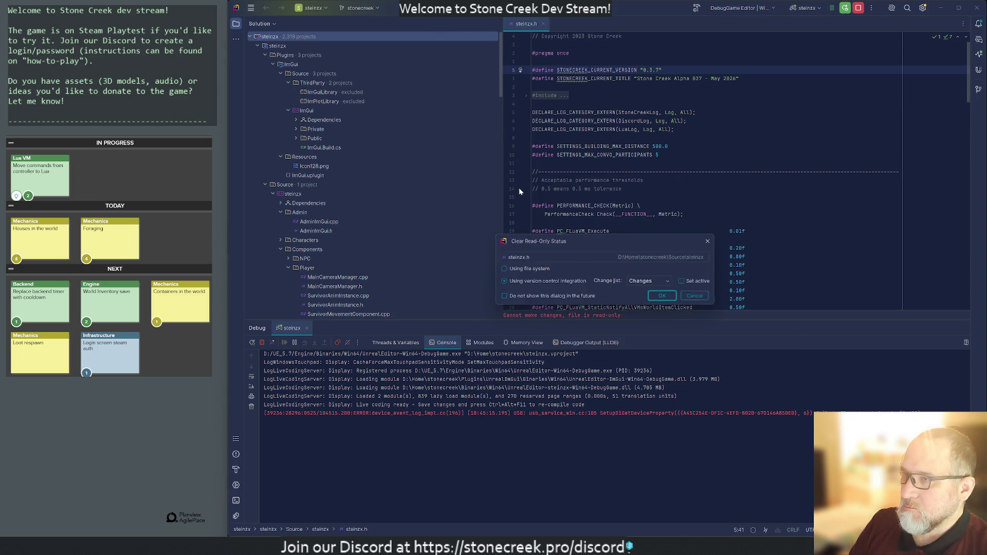
pyautogui.press('Return')
# Step: Change the version to 0.3.8 and the title to 'Stone Creek Alpha 838 - May 2026'
pyautogui.press('Left')
pyautogui.press('BackSpace')
pyautogui.write('8')
pyautogui.press('Down')
pyautogui.hotkey('ctrl', 'Right')
pyautogui.hotkey('ctrl', 'Right')
pyautogui.hotkey('ctrl', 'Right')
pyautogui.press('BackSpace')
pyautogui.write('8')
pyautogui.press('Right')
pyautogui.press('Right')
pyautogui.press('Right')
pyautogui.hotkey('ctrl', 'Delete')
pyautogui.write('June')
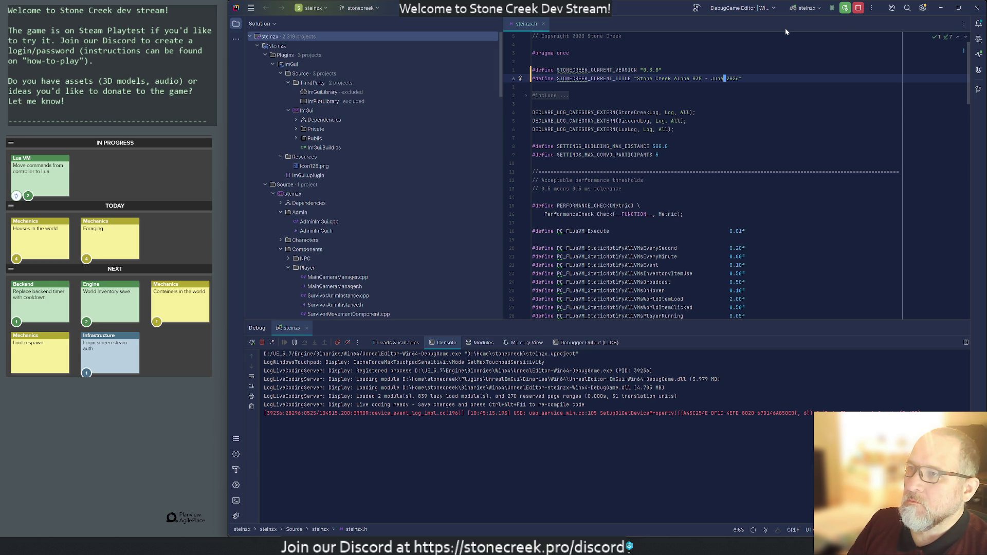
pyautogui.hotkey('ctrl', 'BackSpace')
pyautogui.write('May')
pyautogui.press('Down')
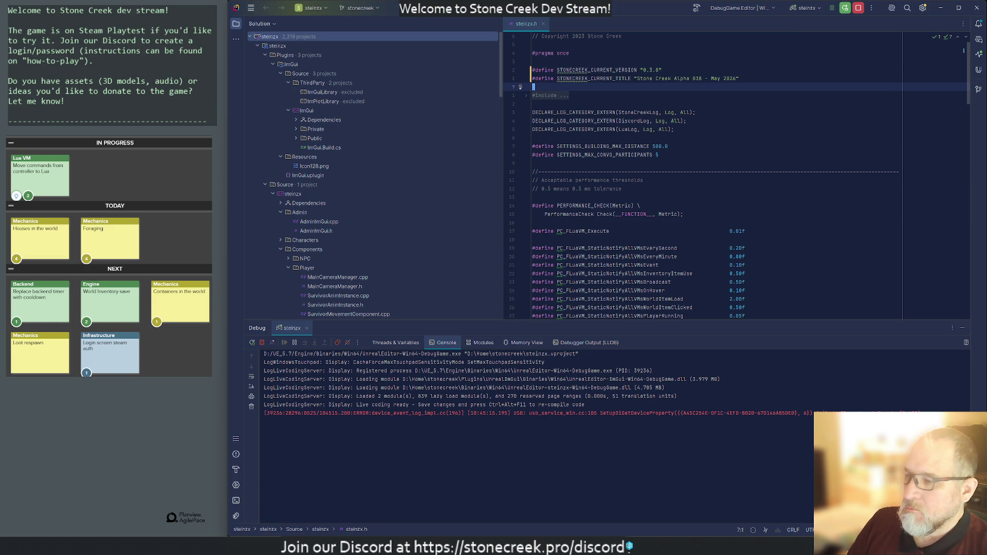
pyautogui.click(629, 546)
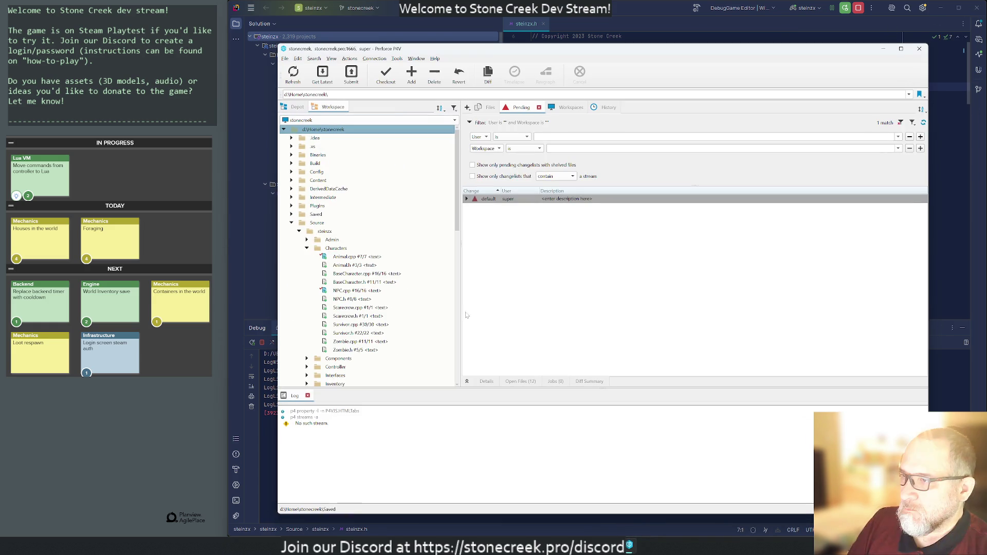
# Step: Submit the default pending changelist, adding 'dsite lab' to its description
pyautogui.click(467, 199)
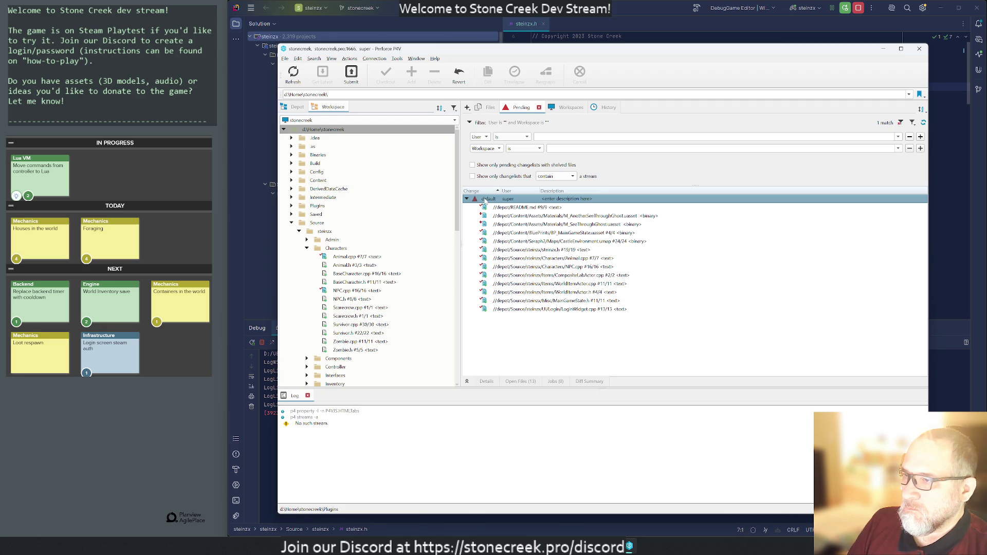
pyautogui.rightClick(486, 201)
pyautogui.click(517, 207)
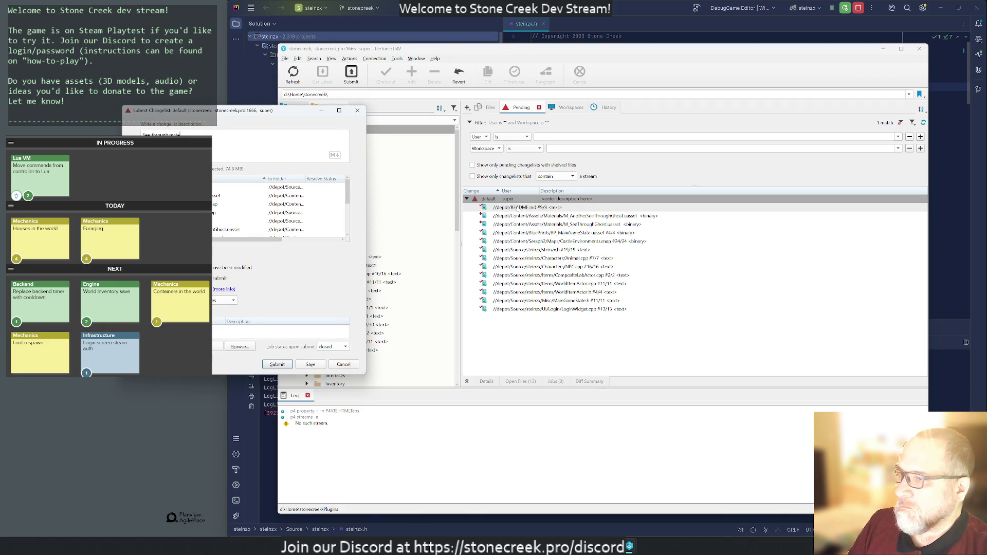
pyautogui.write('d')
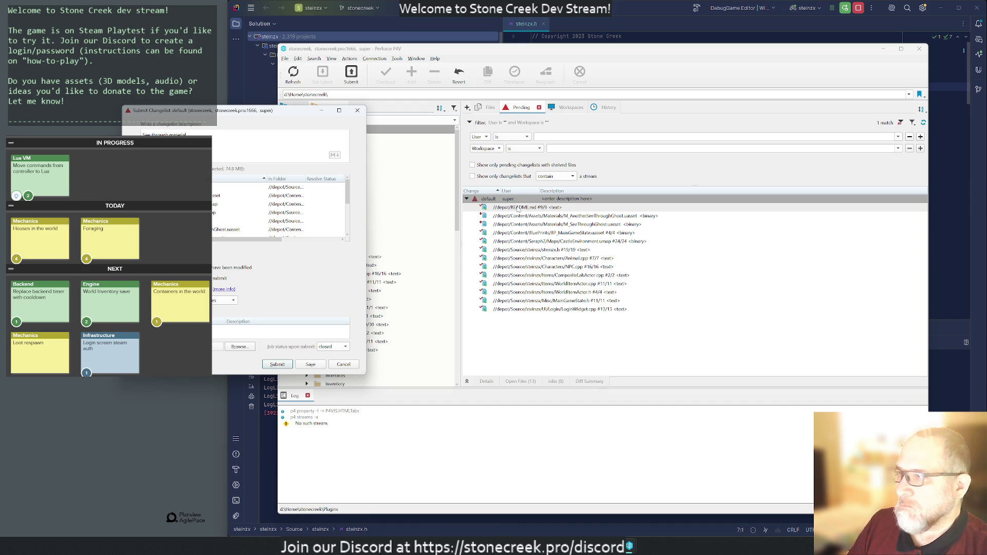
pyautogui.write('site lab')
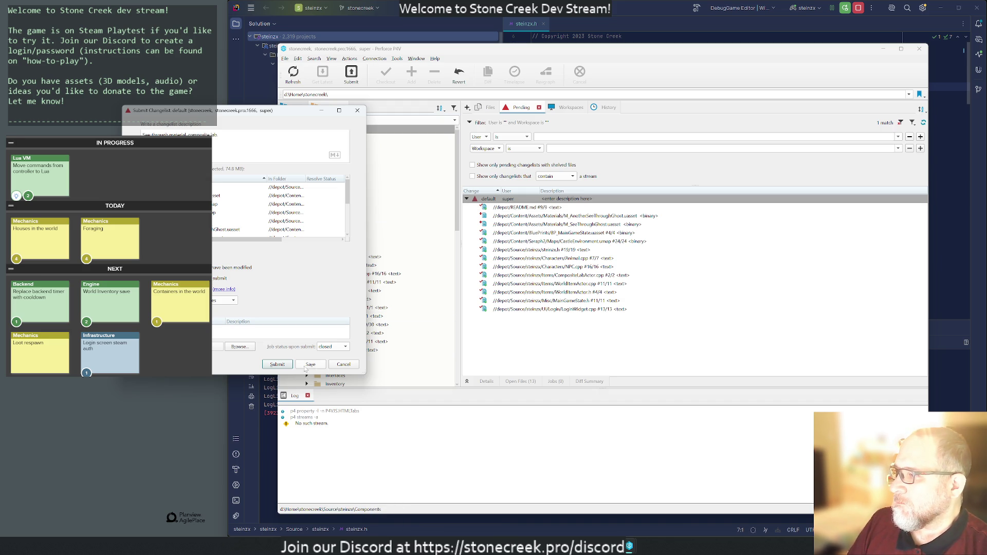
pyautogui.click(277, 364)
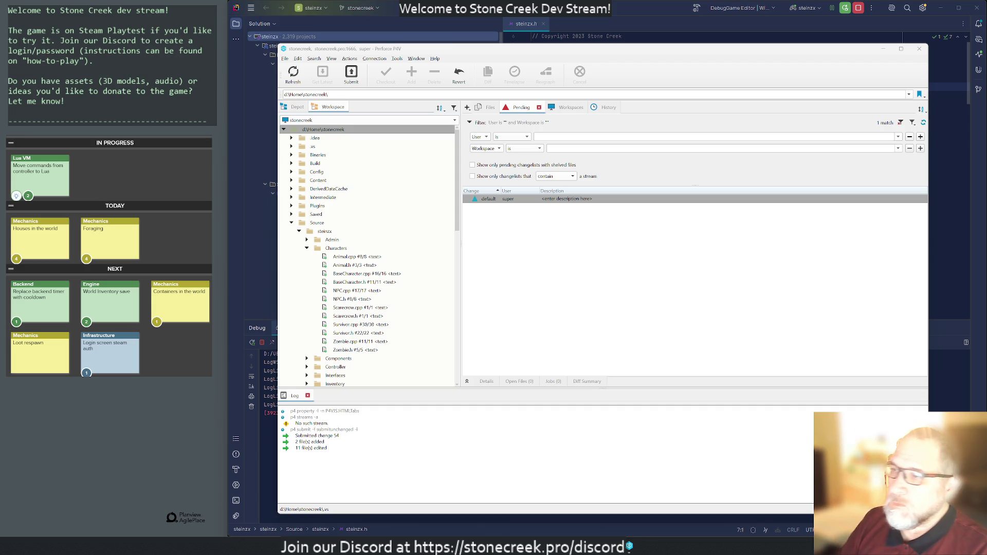
# Step: Close the P4V window, close Rider's steinzx.h tab, and narrow the solution tree
pyautogui.click(919, 48)
pyautogui.click(665, 146)
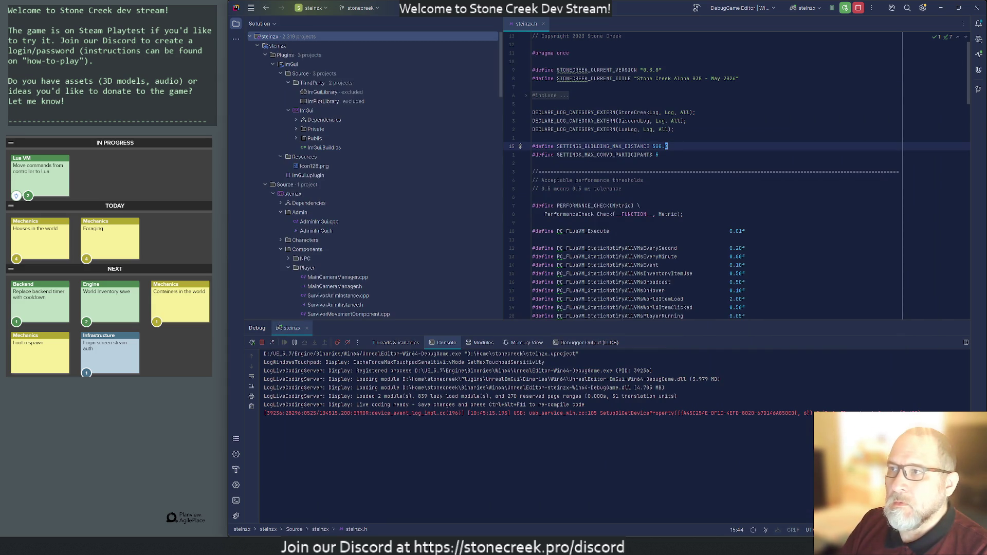
pyautogui.click(543, 24)
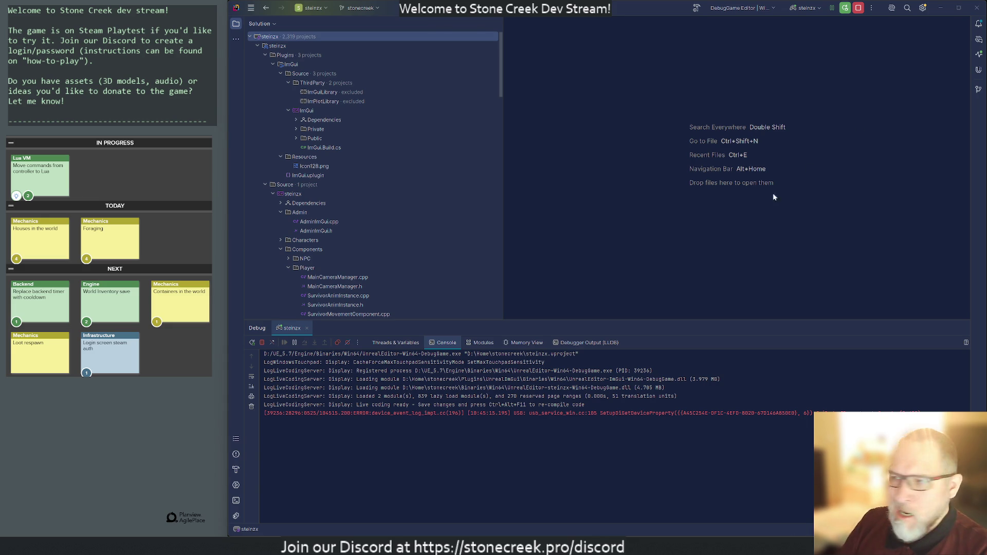
pyautogui.moveTo(504, 211); pyautogui.dragTo(379, 202)
# Step: Open MainPlayerController.cpp via search and find the teleport command handling
pyautogui.press('shift')
pyautogui.press('shift')
pyautogui.write('maincontr')
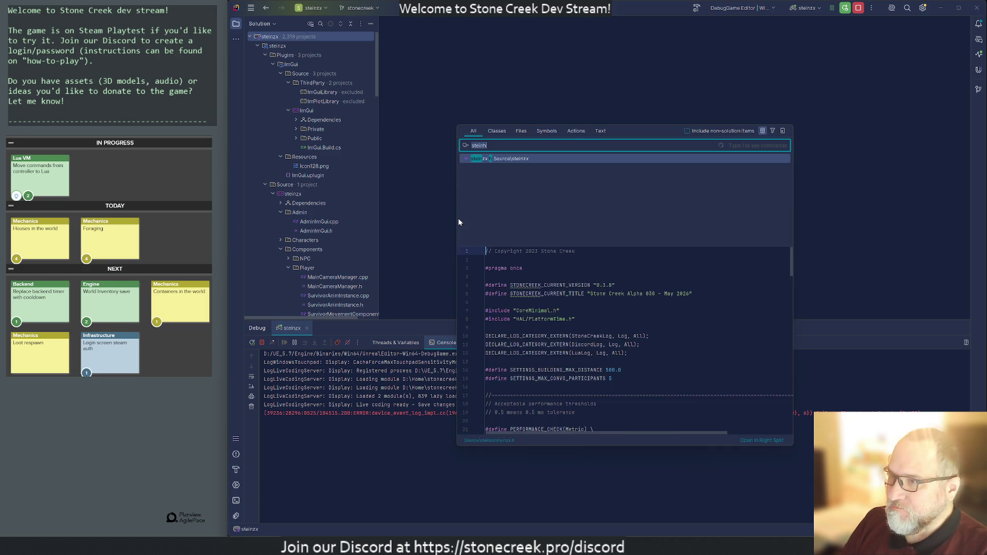
pyautogui.press('Return')
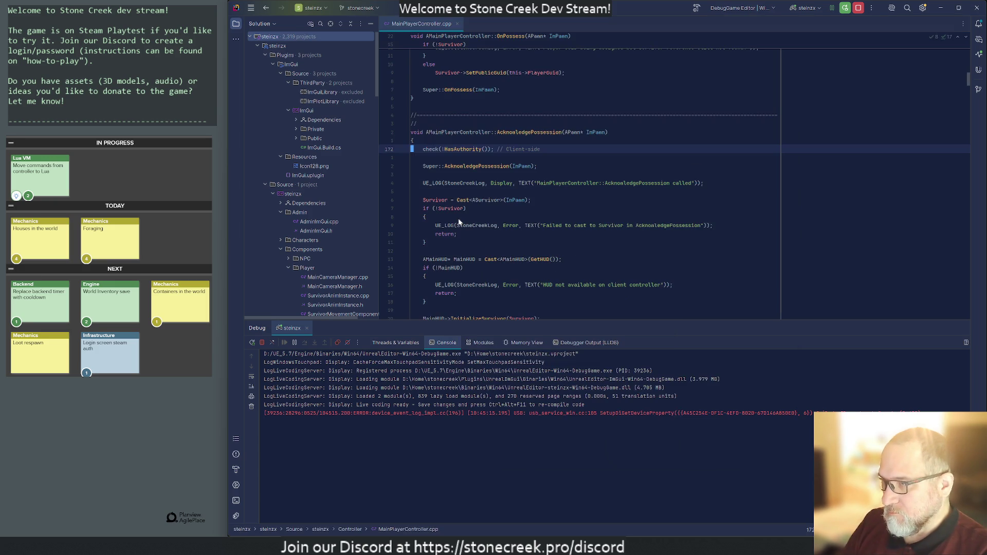
pyautogui.scroll(-20, 383, 315)
pyautogui.press('Down')
pyautogui.press('Down')
pyautogui.press('Down')
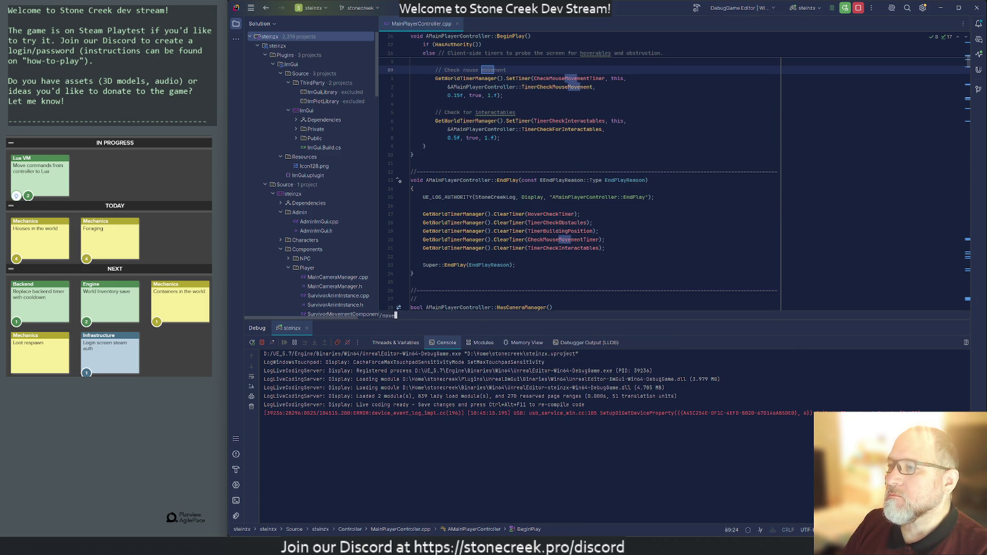
pyautogui.write('eleport')
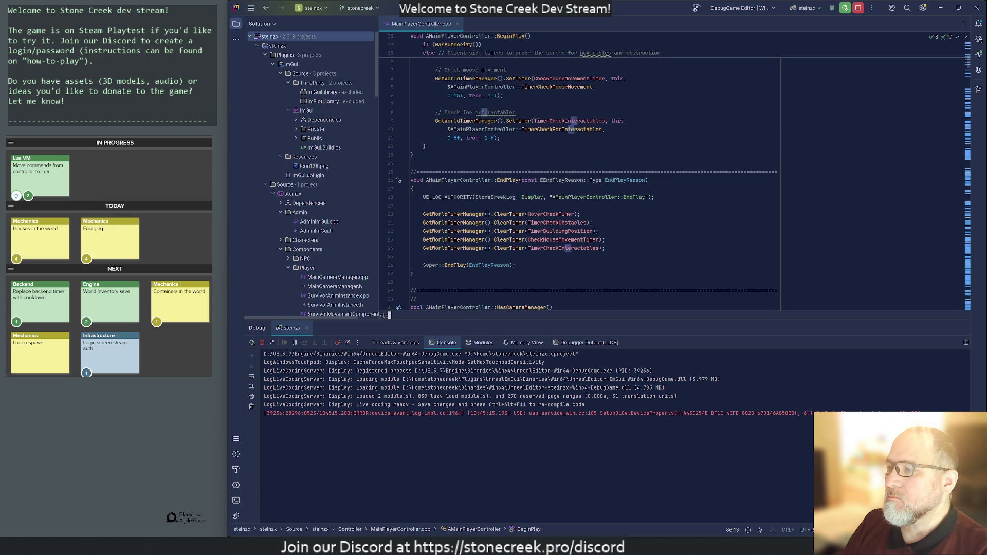
pyautogui.press('Return')
pyautogui.press('j')
pyautogui.press('j')
pyautogui.press('j')
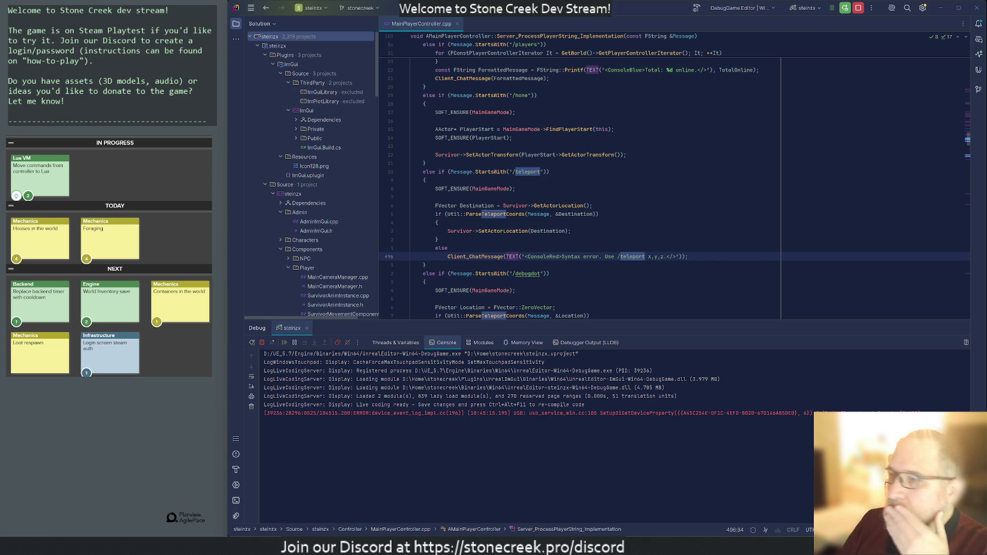
# Step: Scroll past the /home and /gps command blocks down to the commented /zombie line
pyautogui.click(424, 104)
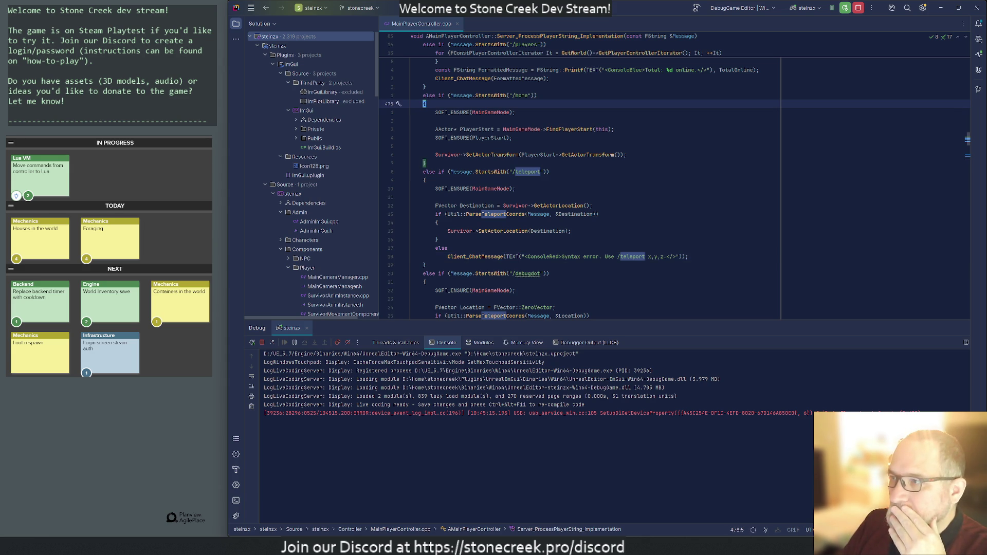
pyautogui.scroll(8, 581, 185)
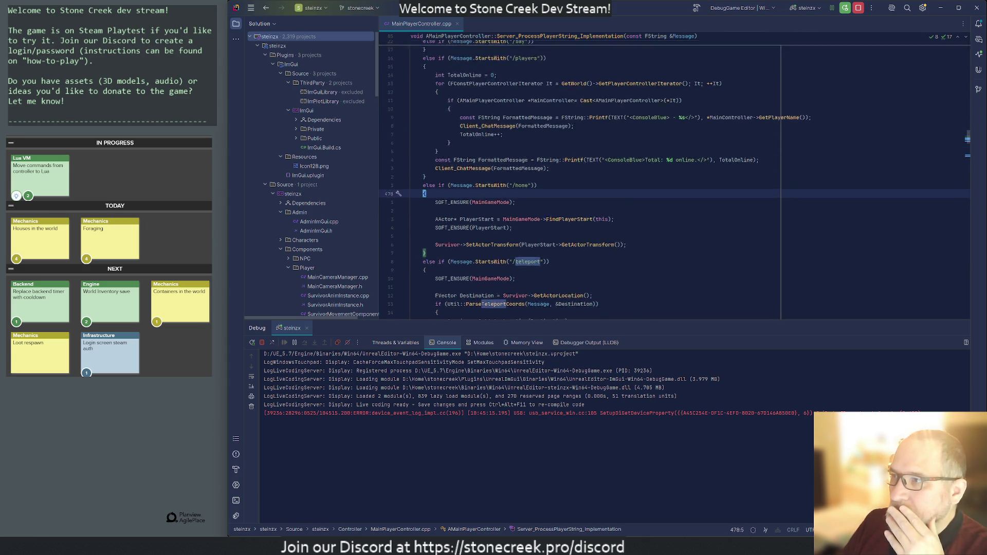
pyautogui.scroll(15, 581, 185)
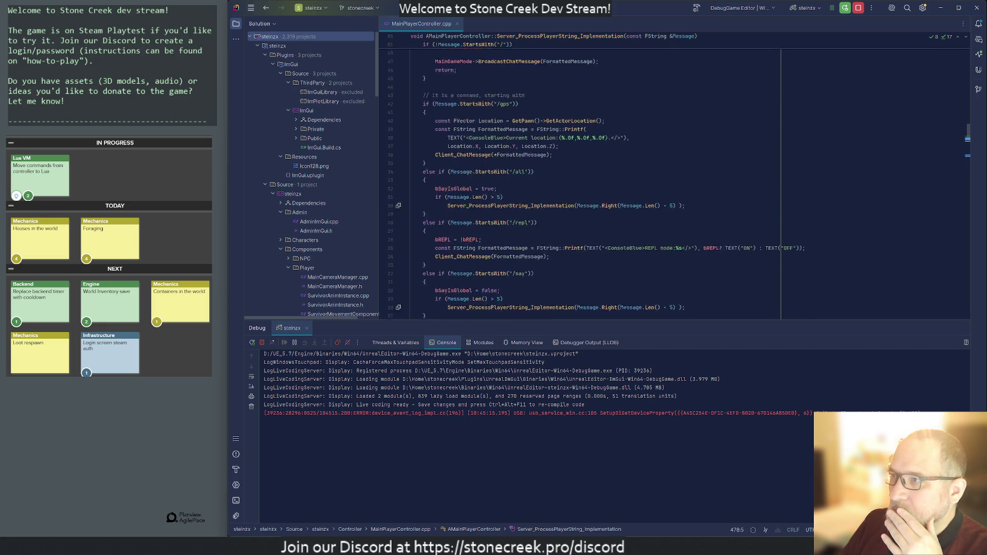
pyautogui.scroll(4, 581, 185)
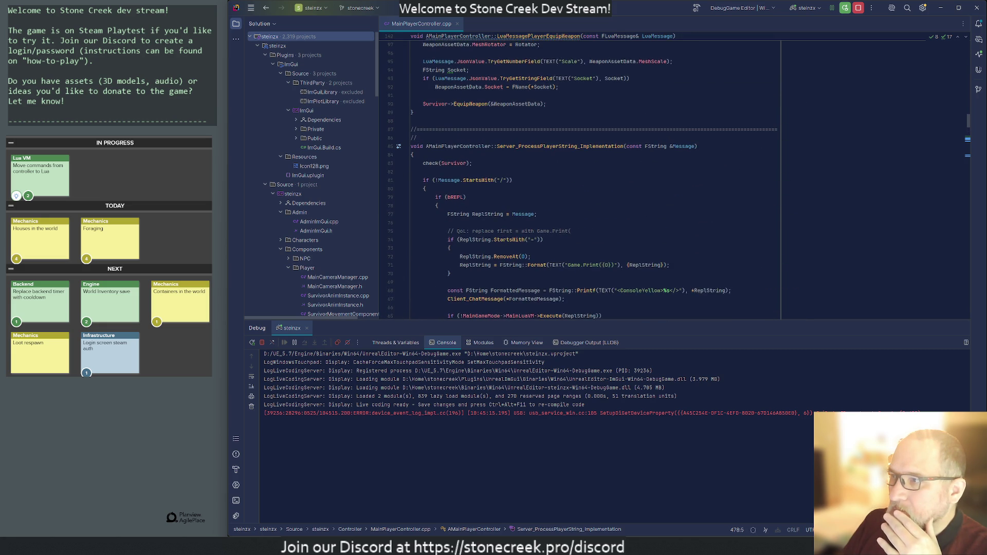
pyautogui.scroll(-7, 581, 185)
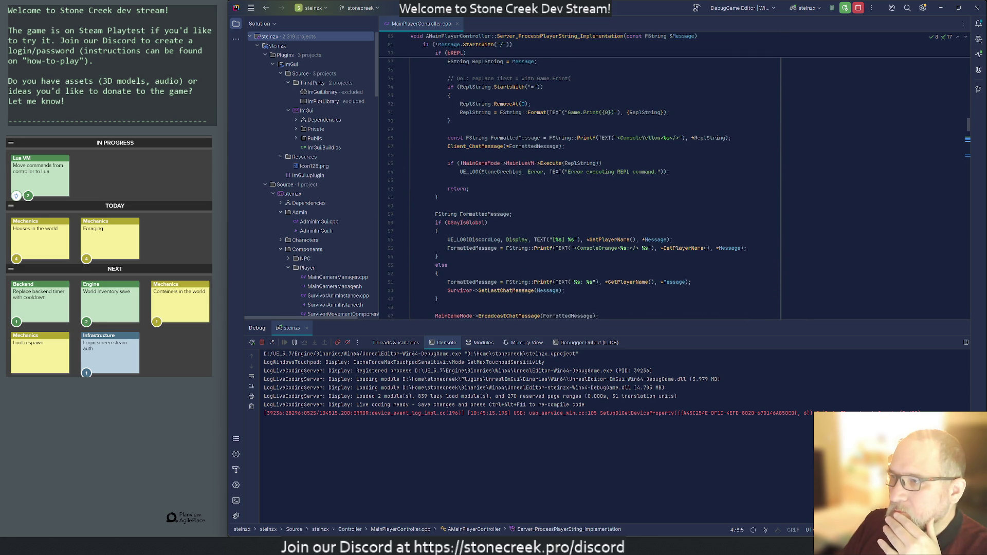
pyautogui.scroll(-2, 581, 185)
pyautogui.click(503, 180)
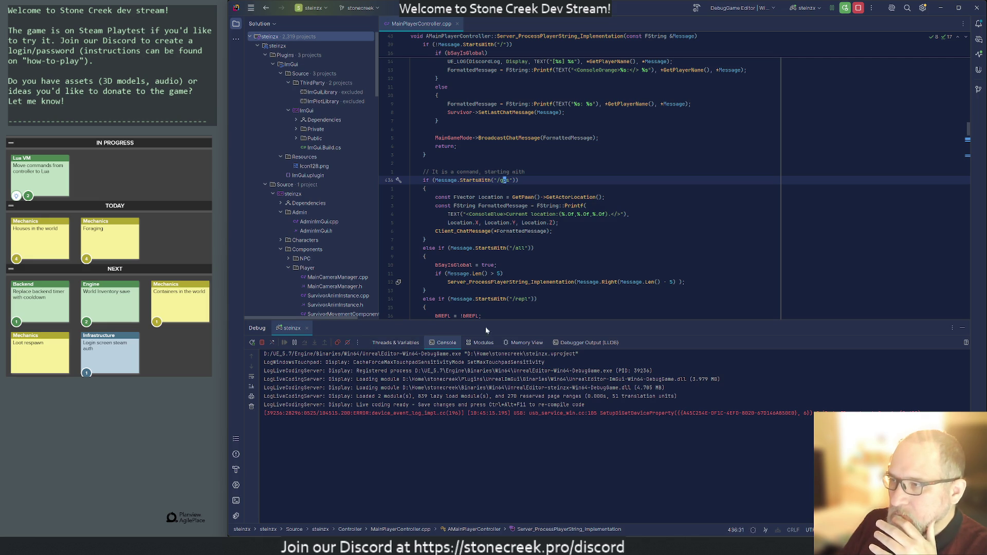
pyautogui.scroll(-4, 674, 200)
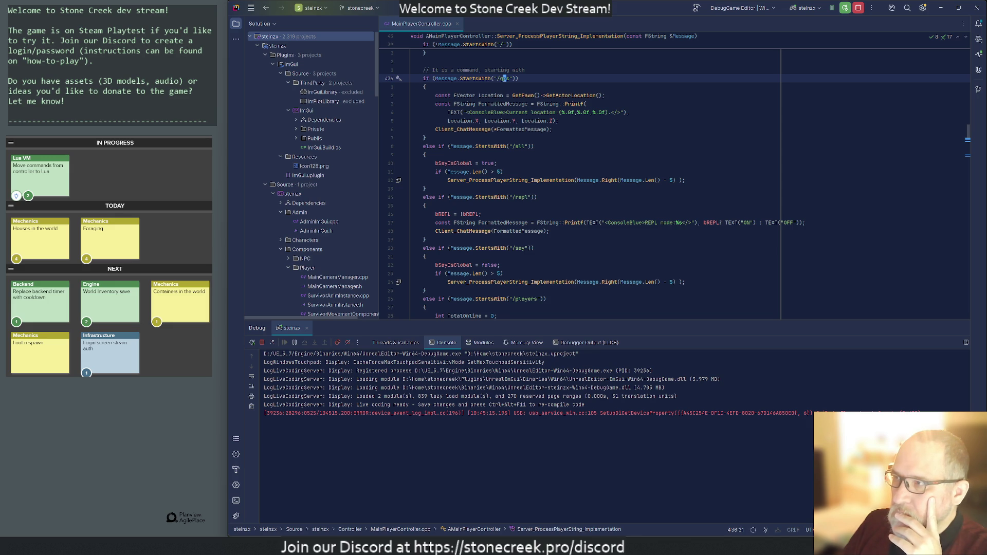
pyautogui.scroll(-3, 674, 179)
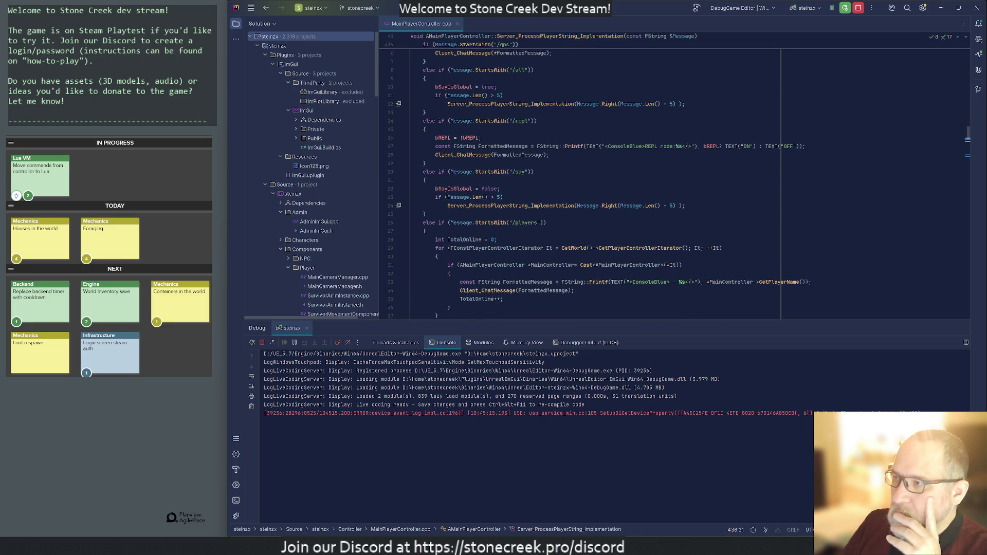
pyautogui.moveTo(493, 266)
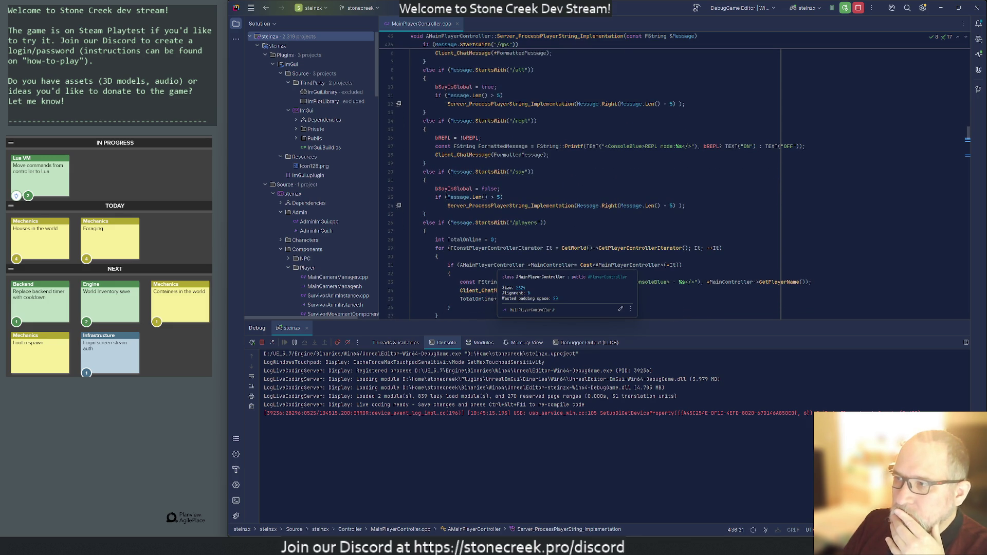
pyautogui.scroll(-4, 493, 265)
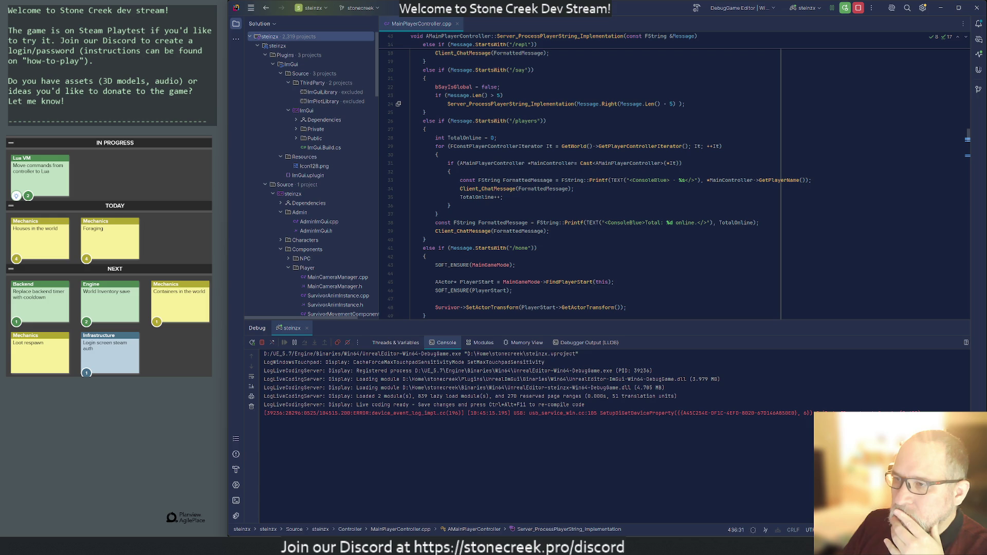
pyautogui.scroll(-10, 494, 266)
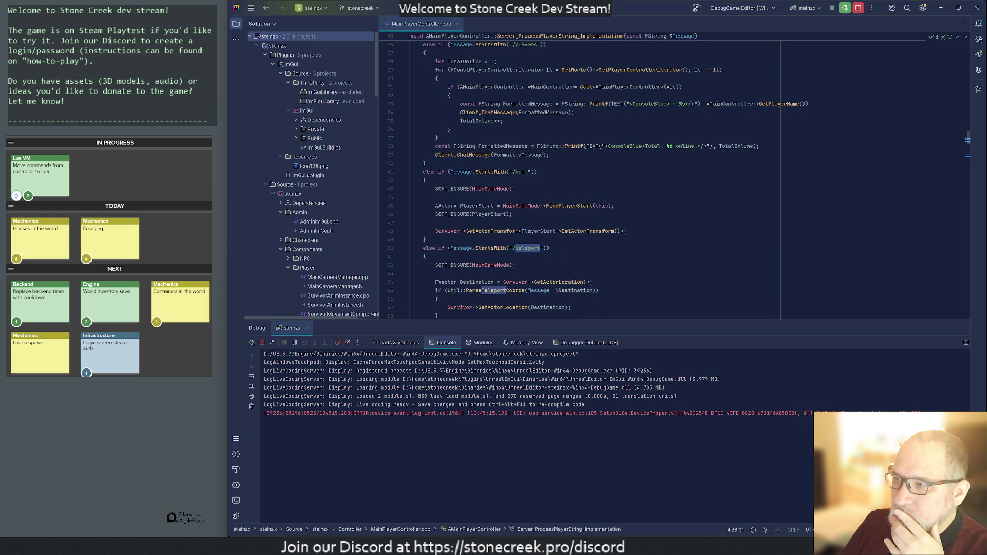
pyautogui.scroll(-7, 494, 266)
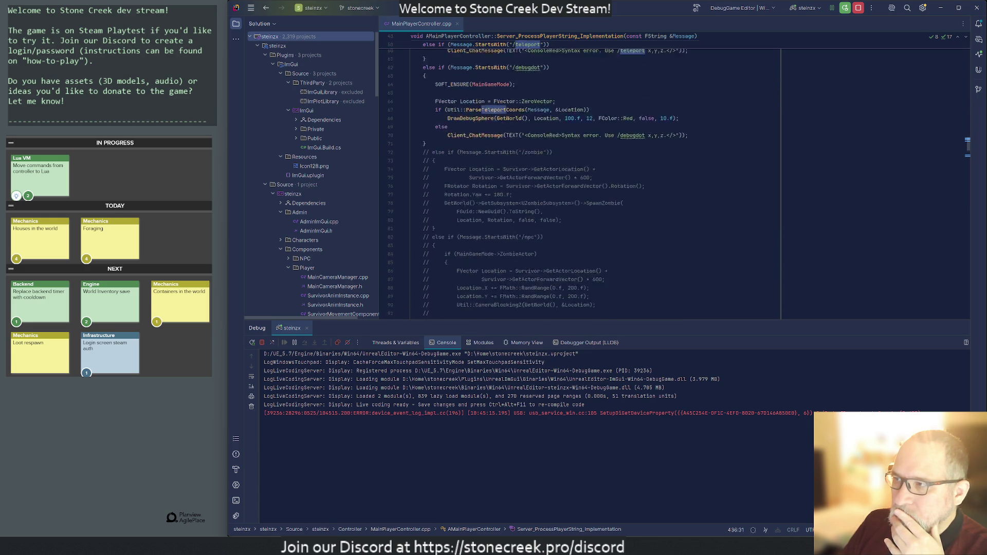
pyautogui.click(451, 78)
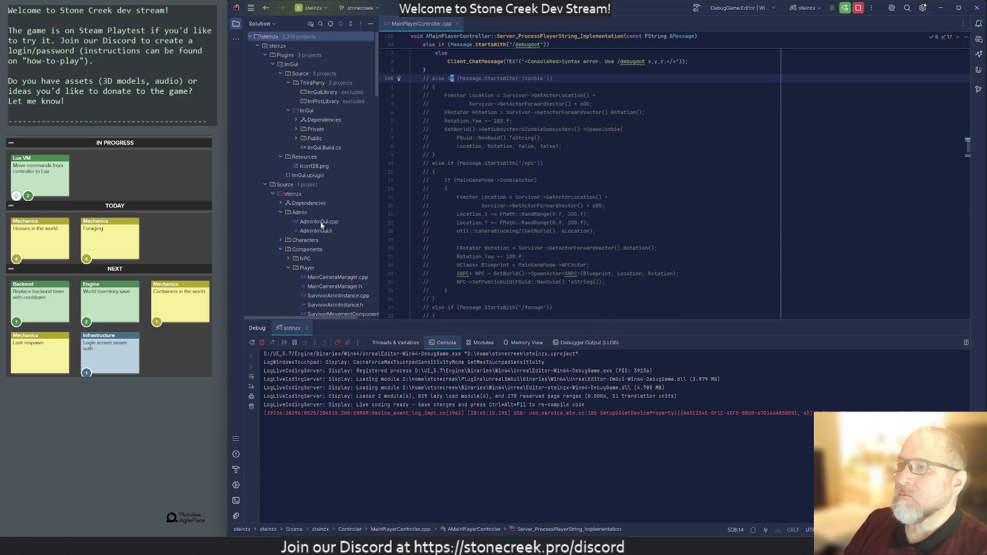
# Step: Select the commented-out /zombie and /npc command lines and toggle their comment markers
pyautogui.hotkey('ctrl', 'w')
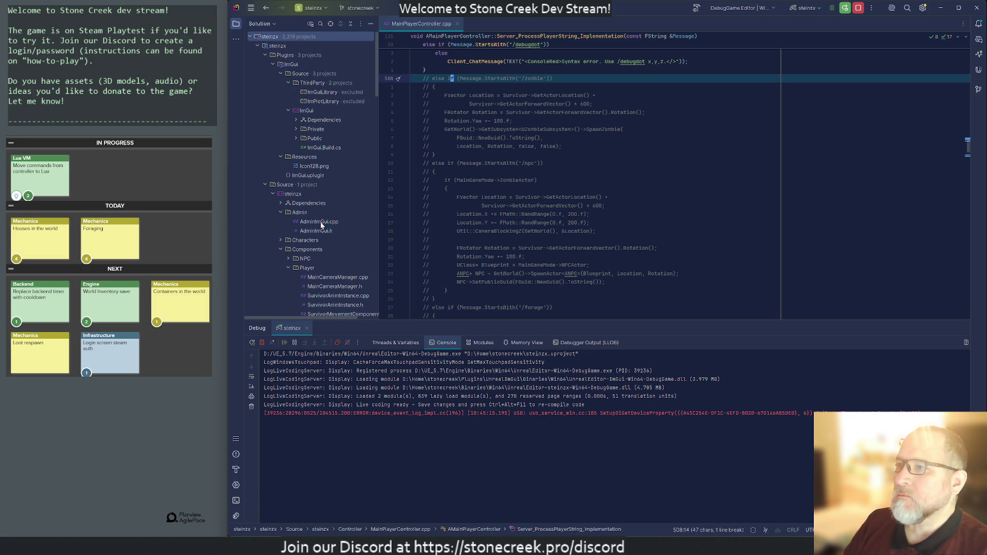
pyautogui.hotkey('shift', 'Down')
pyautogui.hotkey('shift', 'Down')
pyautogui.hotkey('shift', 'Down')
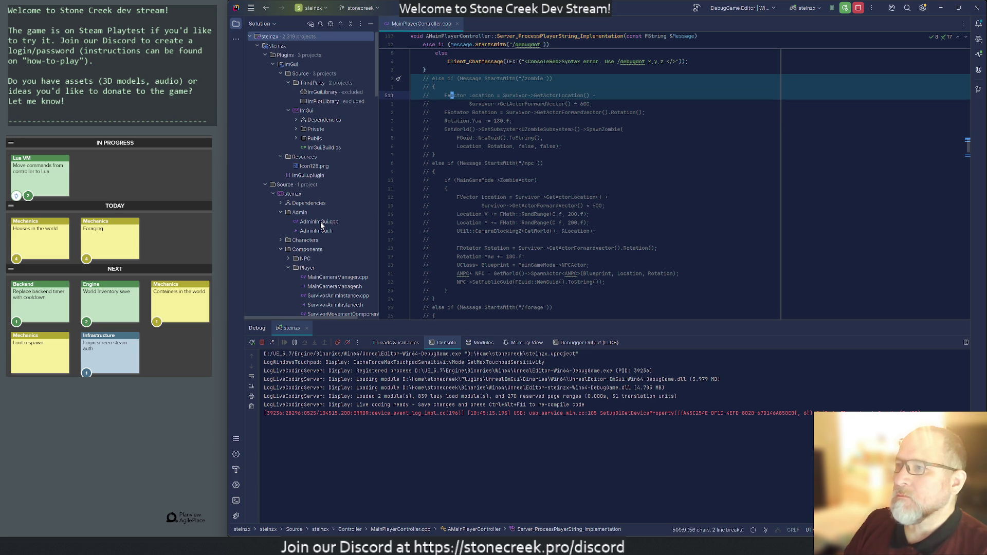
pyautogui.hotkey('shift', 'Down')
pyautogui.hotkey('shift', 'Down')
pyautogui.hotkey('shift', 'Down')
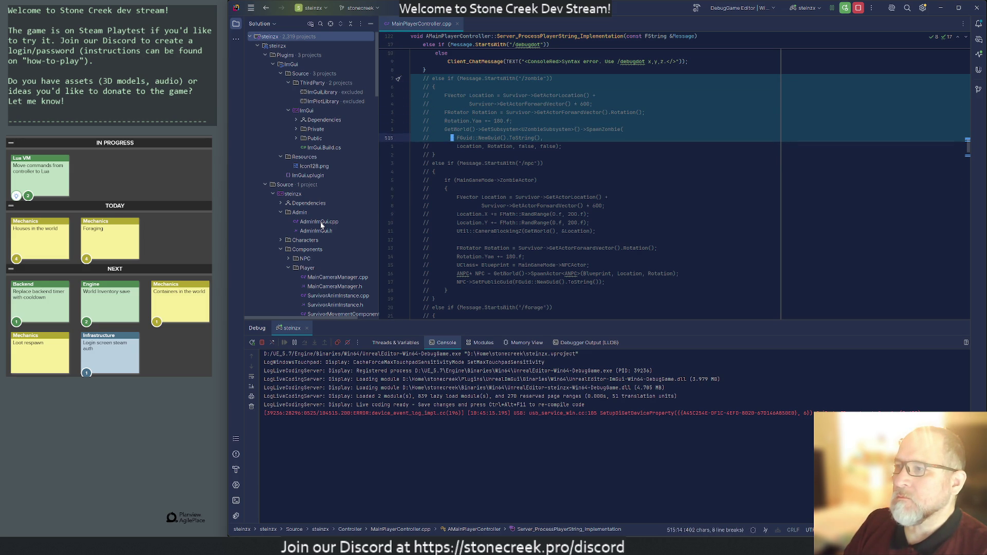
pyautogui.hotkey('shift', 'Down')
pyautogui.hotkey('shift', 'Down')
pyautogui.hotkey('shift', 'Down')
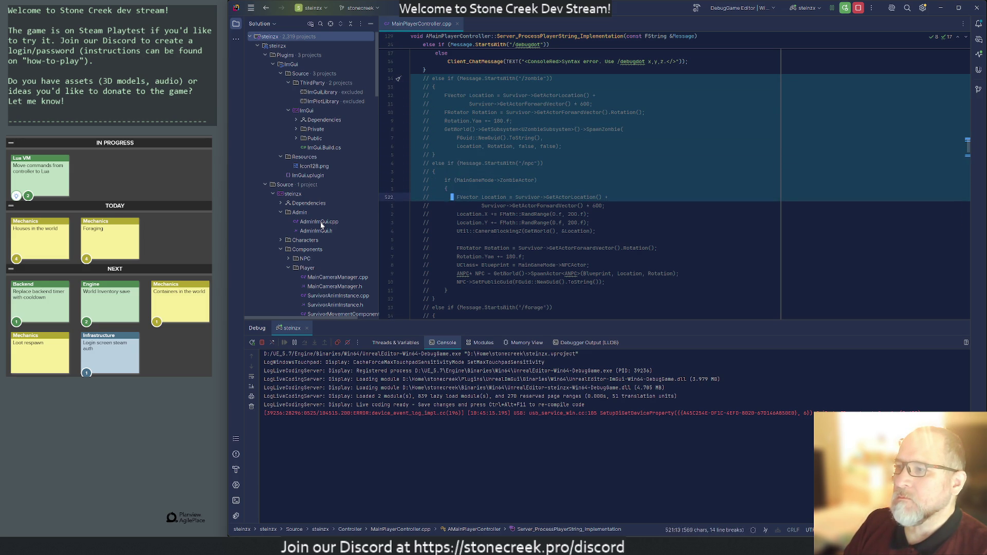
pyautogui.hotkey('shift', 'Down')
pyautogui.hotkey('shift', 'Down')
pyautogui.hotkey('shift', 'Down')
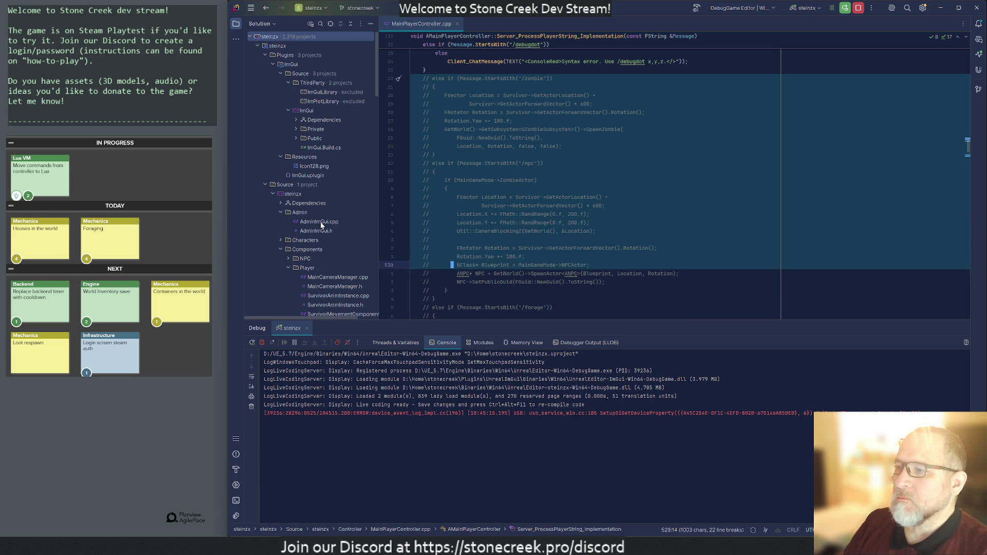
pyautogui.hotkey('shift', 'Up')
pyautogui.hotkey('shift', 'Up')
pyautogui.hotkey('shift', 'Up')
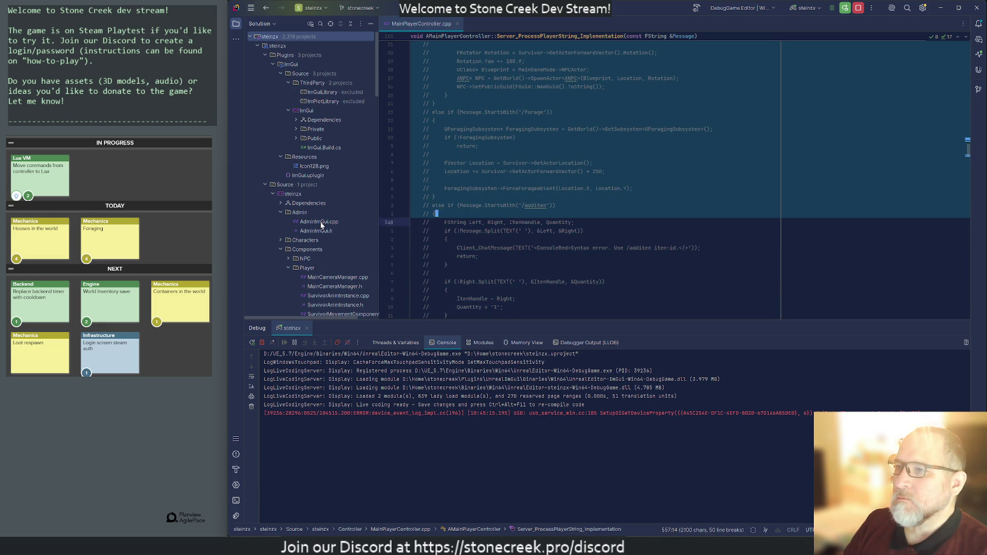
pyautogui.hotkey('ctrl', '/')
pyautogui.press('Return')
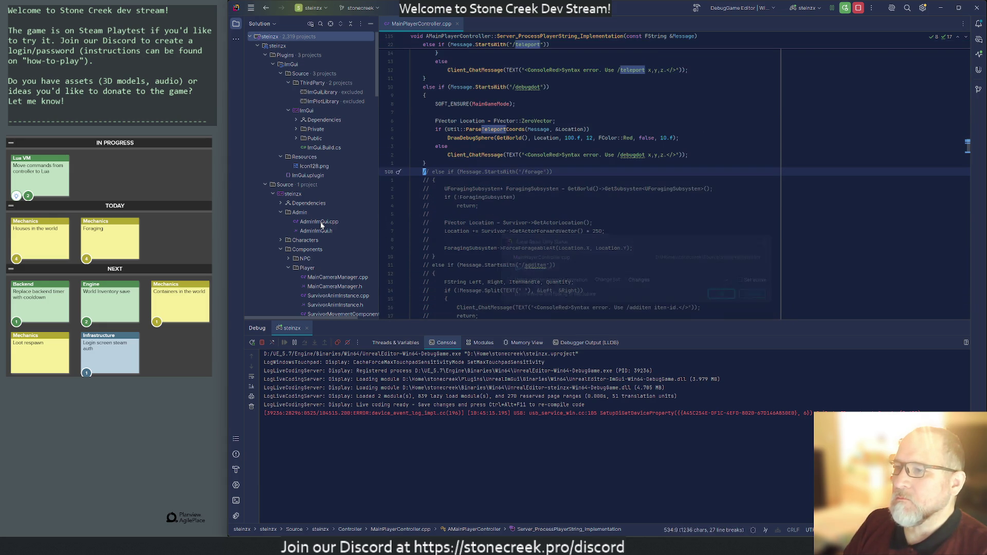
# Step: Reselect the commented-out /zombie and /npc command blocks and delete them
pyautogui.press('Down')
pyautogui.press('Down')
pyautogui.press('Down')
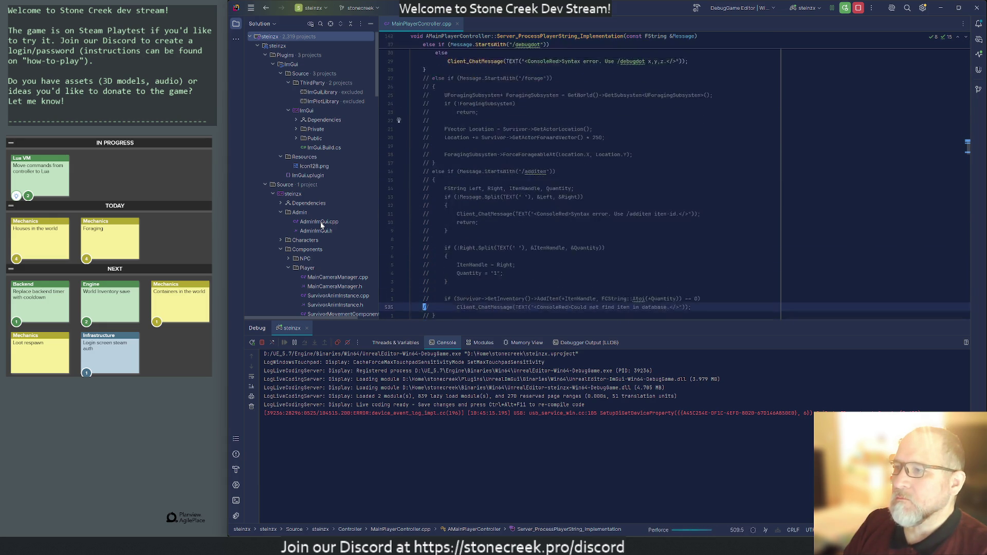
pyautogui.press('Up')
pyautogui.press('Up')
pyautogui.press('Up')
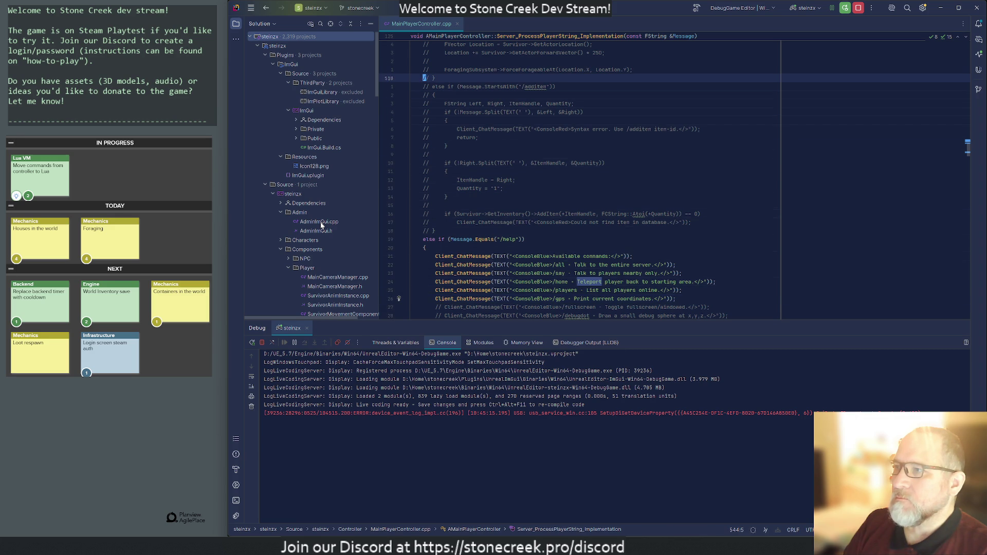
pyautogui.press('Down')
pyautogui.press('Down')
pyautogui.press('Down')
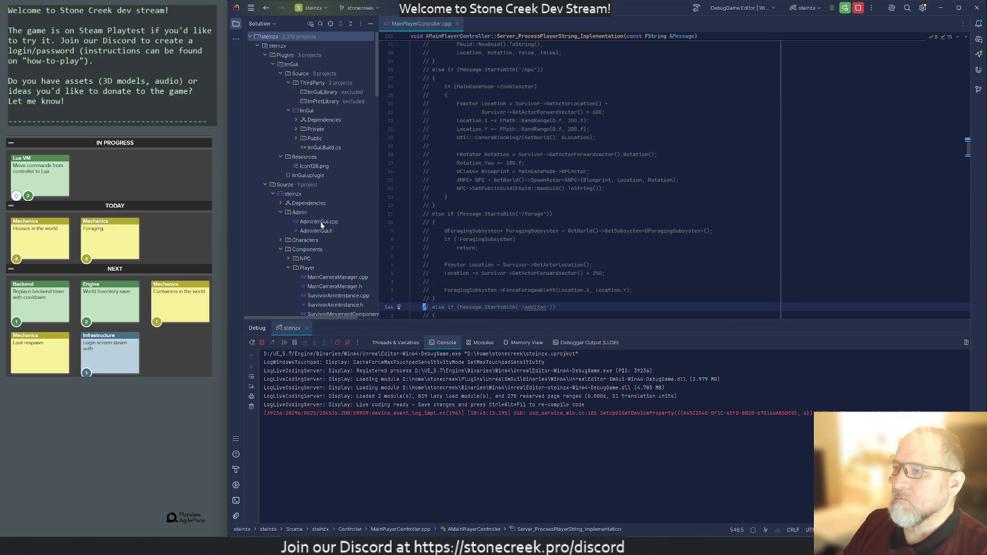
pyautogui.press('Up')
pyautogui.press('Up')
pyautogui.press('Up')
pyautogui.press('Down')
pyautogui.press('Down')
pyautogui.hotkey('shift', 'Down')
pyautogui.hotkey('shift', 'Down')
pyautogui.hotkey('shift', 'Up')
pyautogui.hotkey('shift', 'Up')
pyautogui.hotkey('shift', 'Up')
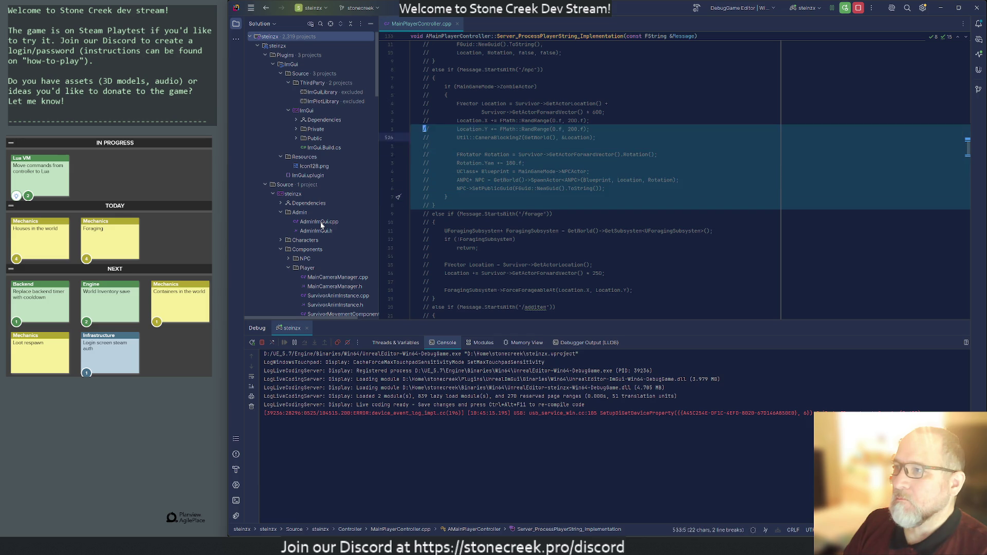
pyautogui.hotkey('shift', 'Down')
pyautogui.hotkey('shift', 'Down')
pyautogui.hotkey('shift', 'Down')
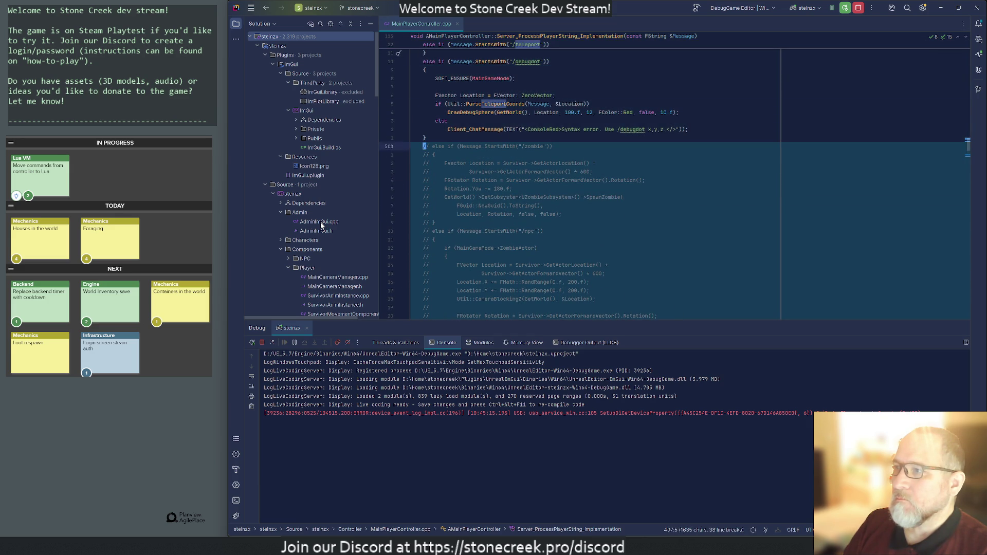
pyautogui.press('Delete')
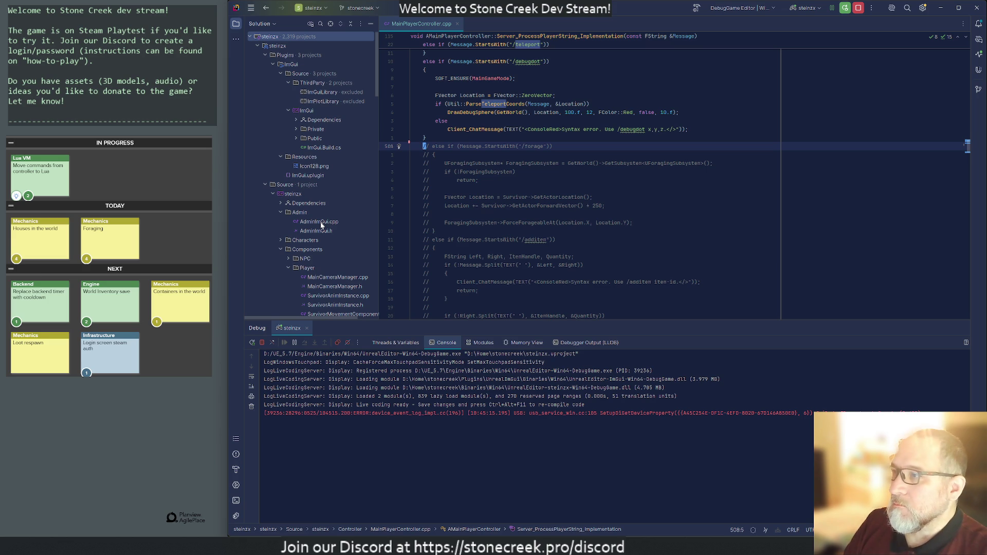
# Step: Delete the commented-out /forage and /additem command blocks
pyautogui.hotkey('shift', 'Down')
pyautogui.hotkey('shift', 'Down')
pyautogui.hotkey('shift', 'Down')
pyautogui.hotkey('shift', 'Down')
pyautogui.hotkey('shift', 'Down')
pyautogui.hotkey('shift', 'Down')
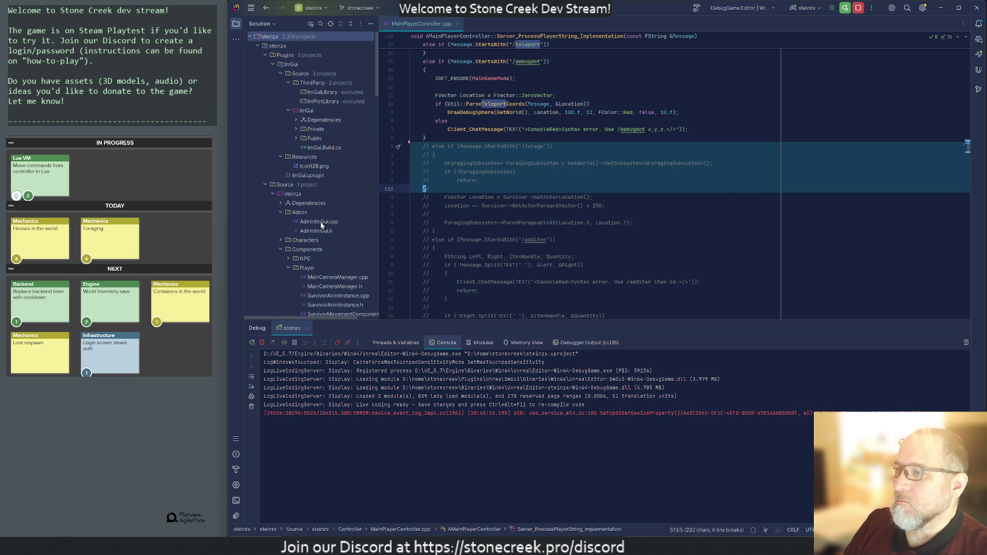
pyautogui.press('Delete')
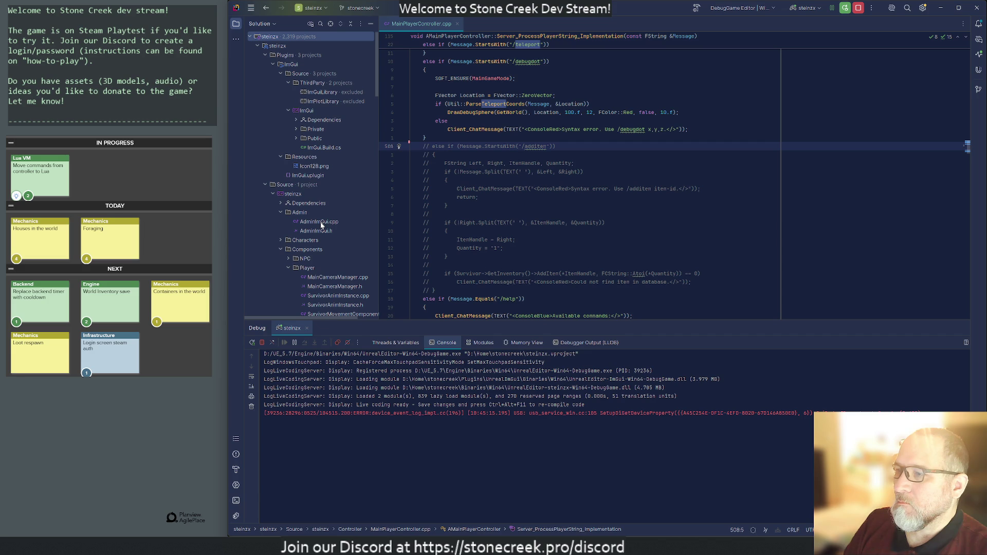
pyautogui.hotkey('shift', 'Down')
pyautogui.hotkey('shift', 'Down')
pyautogui.hotkey('shift', 'Down')
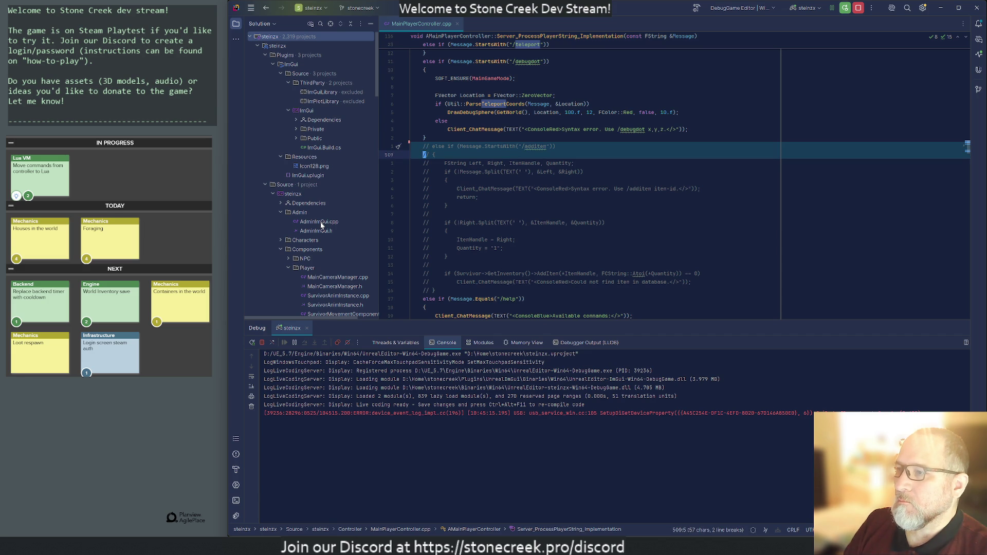
pyautogui.hotkey('shift', 'Down')
pyautogui.press('Delete')
# Step: Check that the /help message lines, including /debugdot and /home, now follow directly
pyautogui.press('Down')
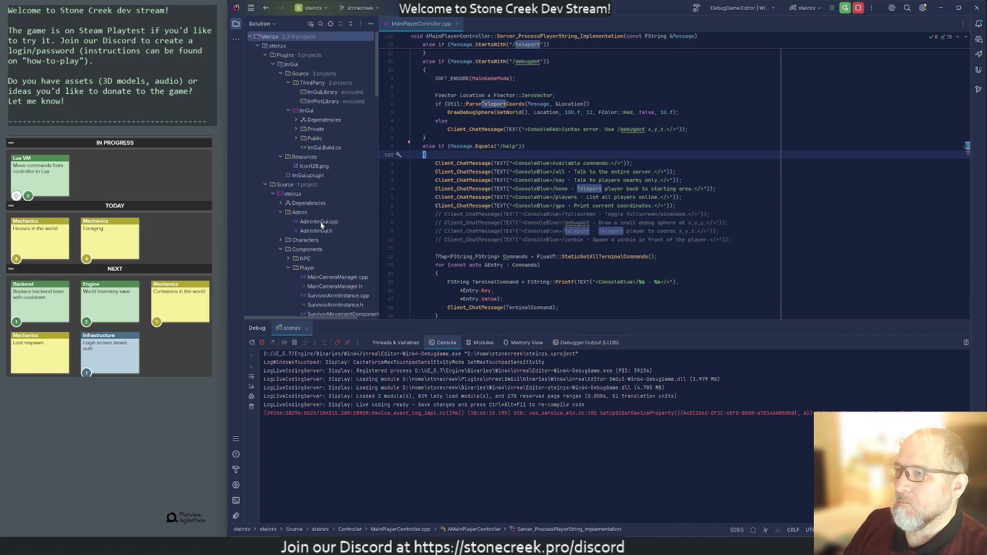
pyautogui.press('Down')
pyautogui.press('Down')
pyautogui.press('Down')
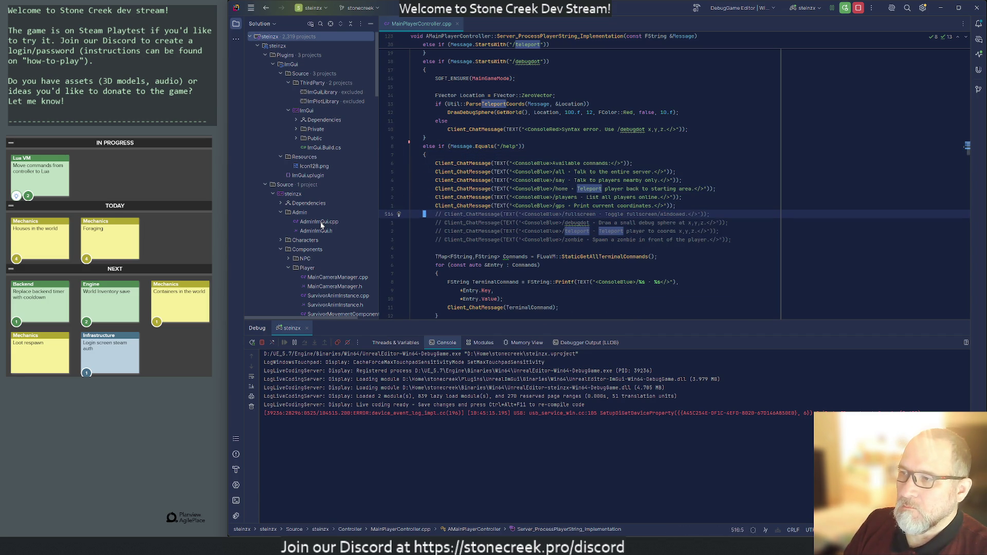
pyautogui.press('Down')
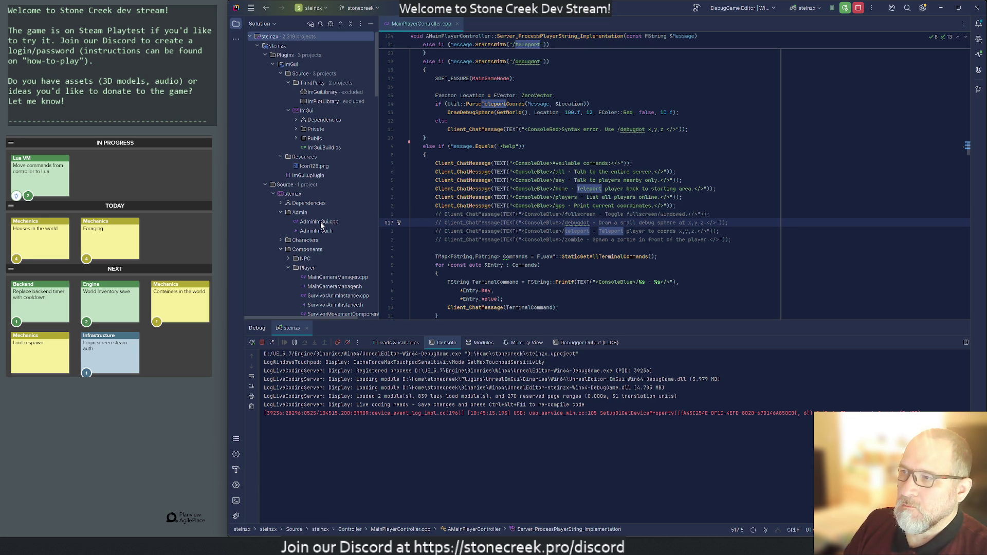
pyautogui.press('Up')
pyautogui.press('Up')
pyautogui.press('Up')
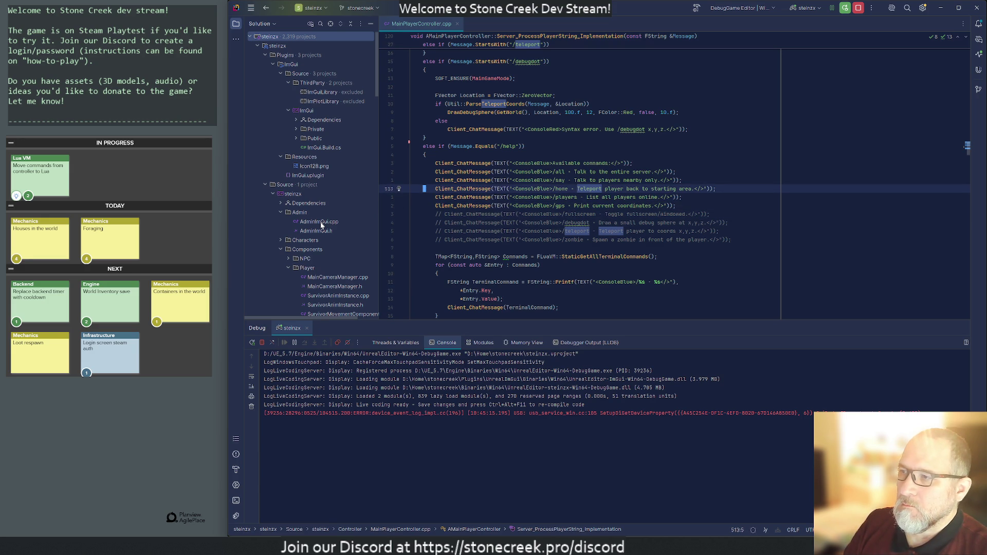
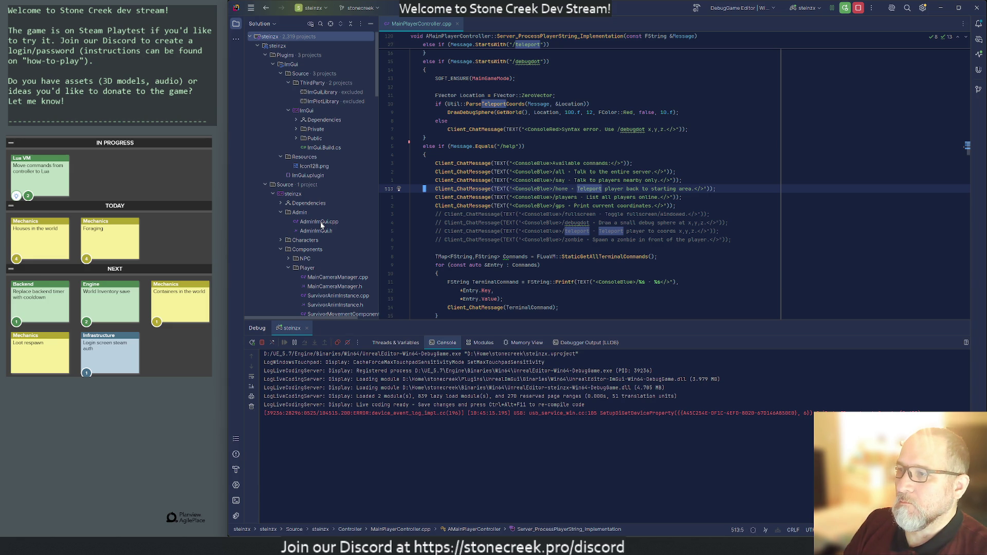
# Step: Comment out the /gps and /players help-message lines with // in MainPlayerController.cpp
pyautogui.press('Down')
pyautogui.press('Down')
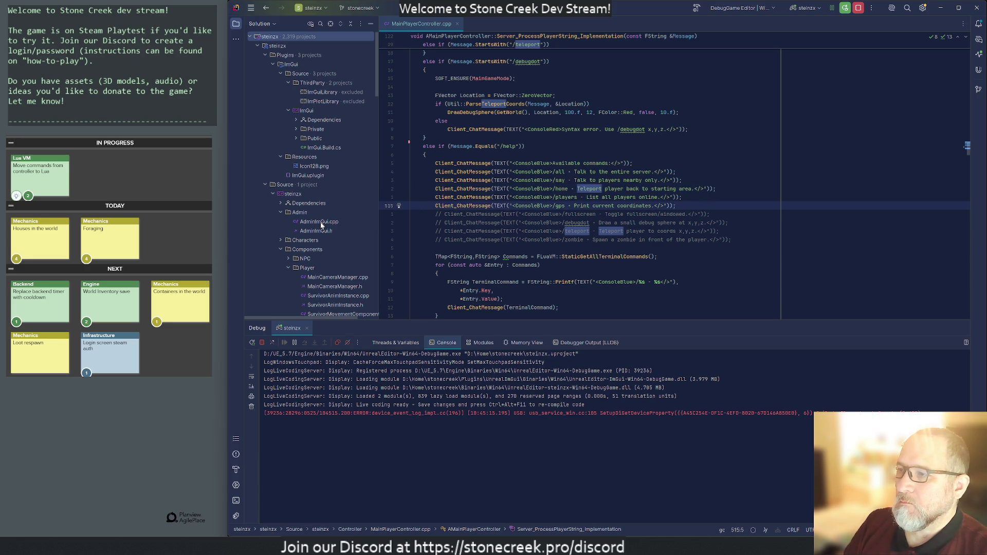
pyautogui.hotkey('ctrl', '/')
pyautogui.press('Up')
pyautogui.press('Down')
pyautogui.press('Right')
pyautogui.press('Right')
pyautogui.press('Right')
pyautogui.press('Delete')
pyautogui.press('Delete')
pyautogui.write('/')
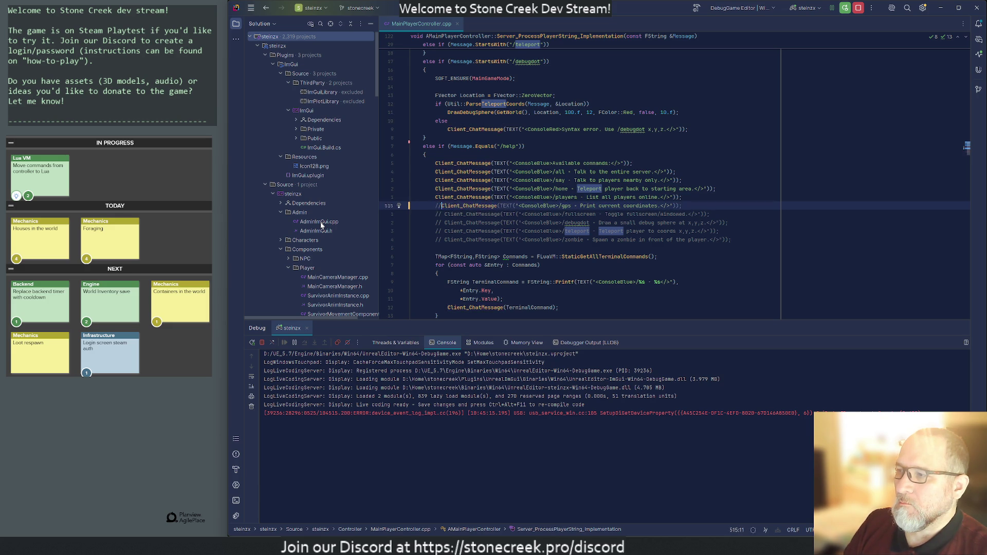
pyautogui.press('BackSpace')
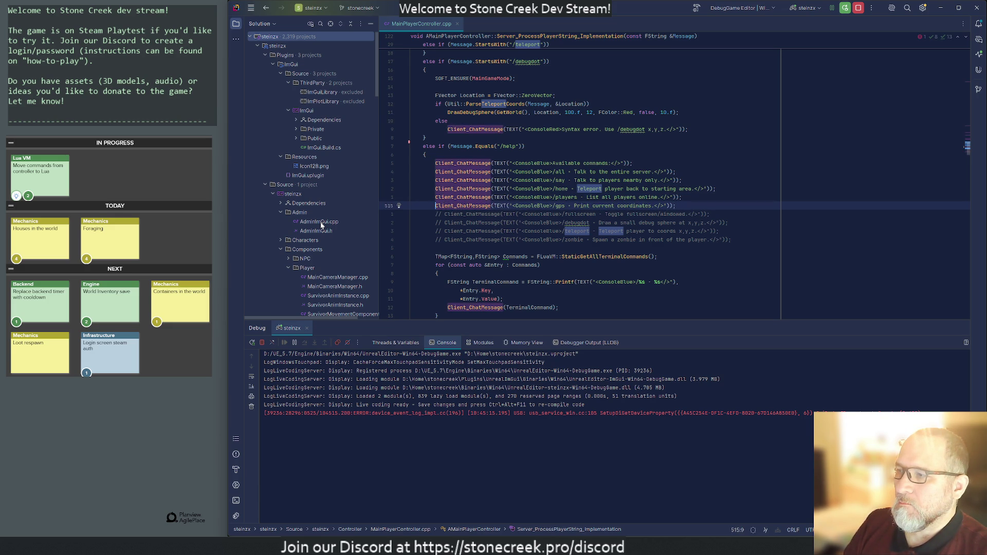
pyautogui.hotkey('ctrl', 'z')
pyautogui.press('Up')
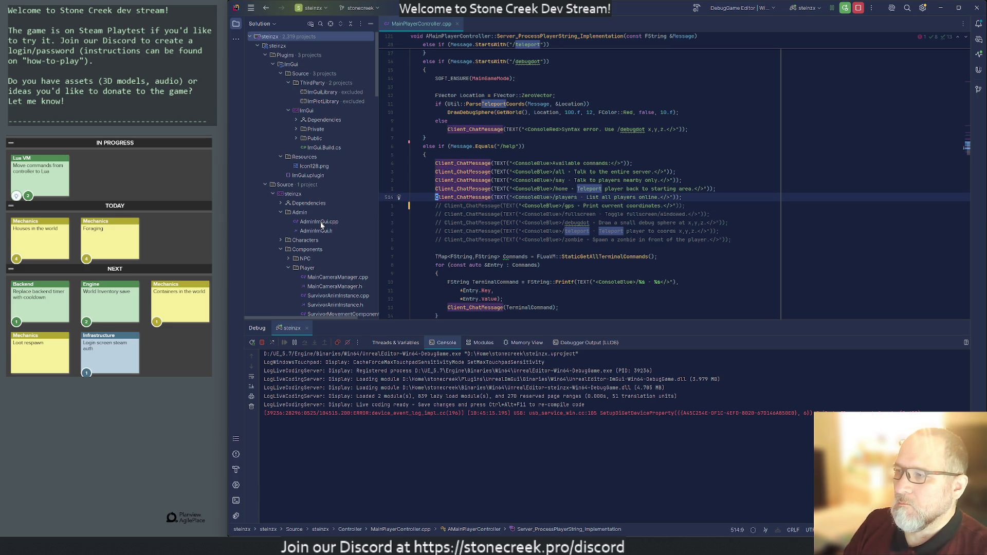
pyautogui.hotkey('ctrl', 'z')
pyautogui.press('Up')
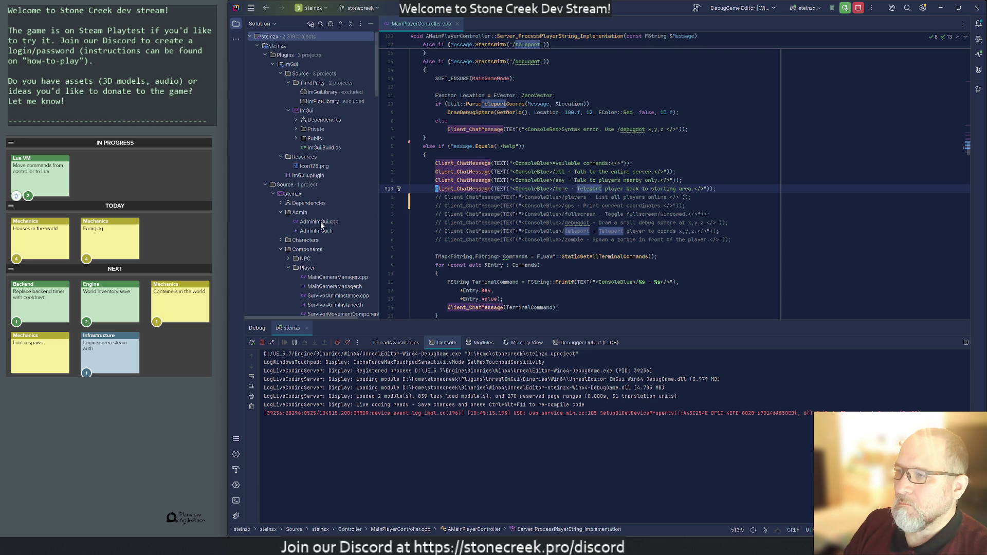
pyautogui.write('//')
# Step: Review the command handling code, then launch Visual Studio Code via the 'code' search
pyautogui.press('Down')
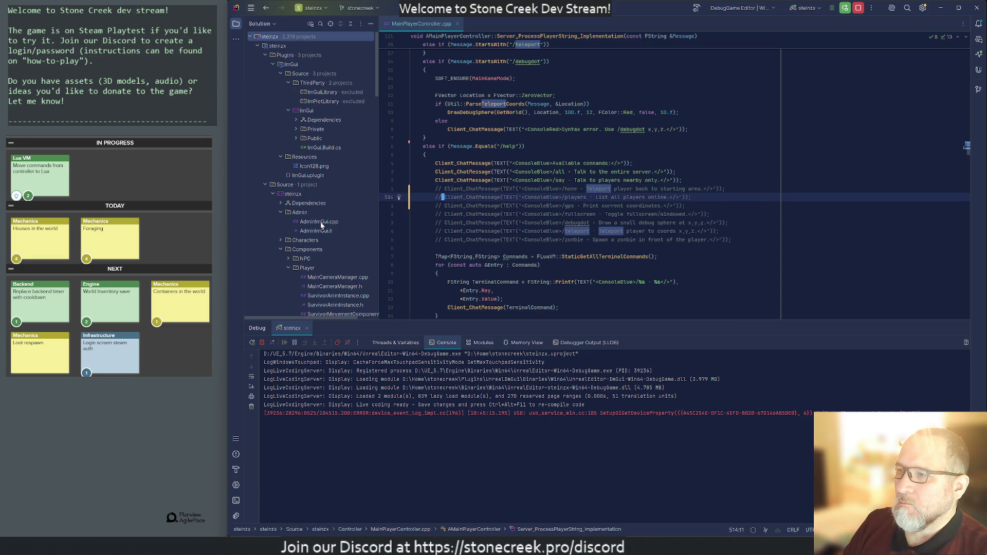
pyautogui.press('Down')
pyautogui.press('Down')
pyautogui.press('Down')
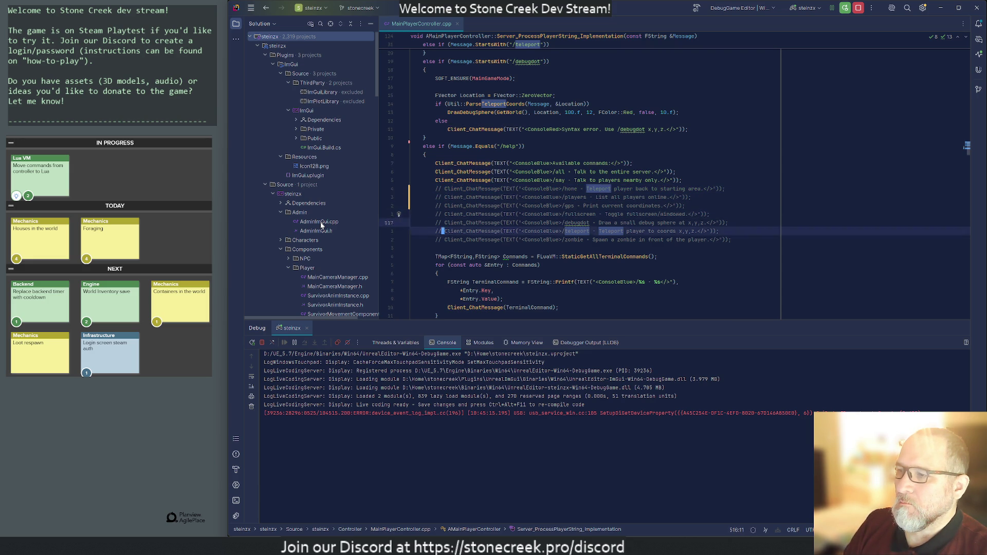
pyautogui.press('Down')
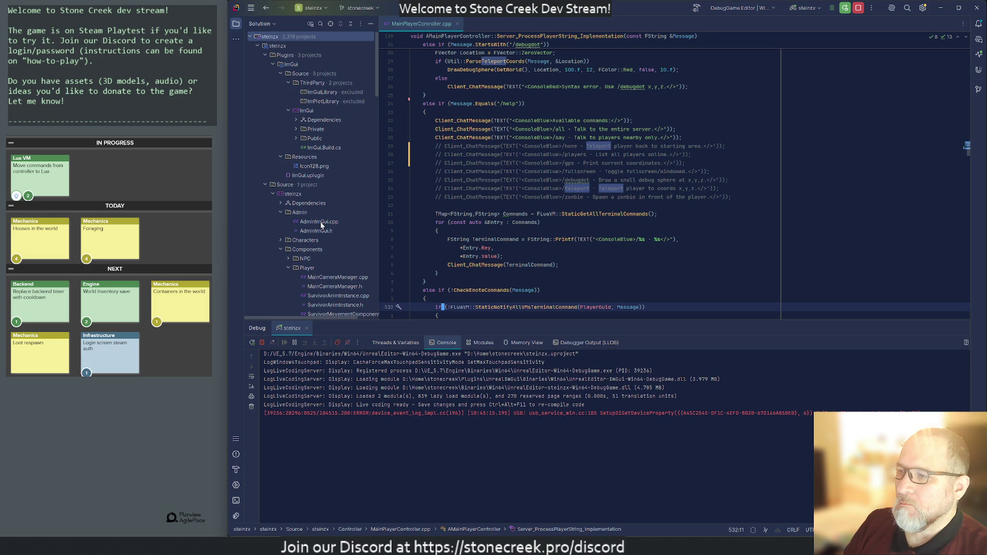
pyautogui.press('Down')
pyautogui.press('Down')
pyautogui.press('Down')
pyautogui.press('Up')
pyautogui.press('Up')
pyautogui.press('Up')
pyautogui.press('Up')
pyautogui.press('Up')
pyautogui.press('Up')
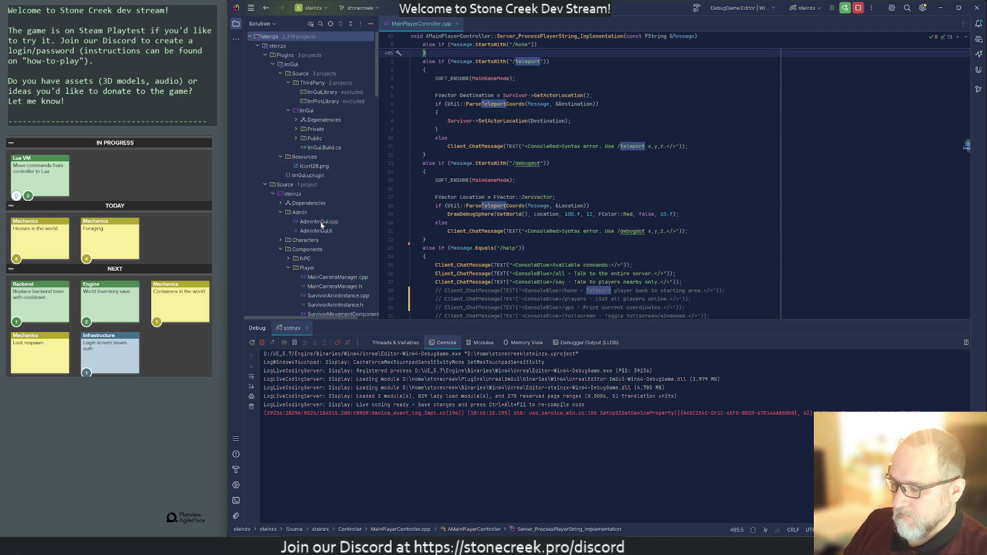
pyautogui.press('super')
pyautogui.write('code')
pyautogui.press('Return')
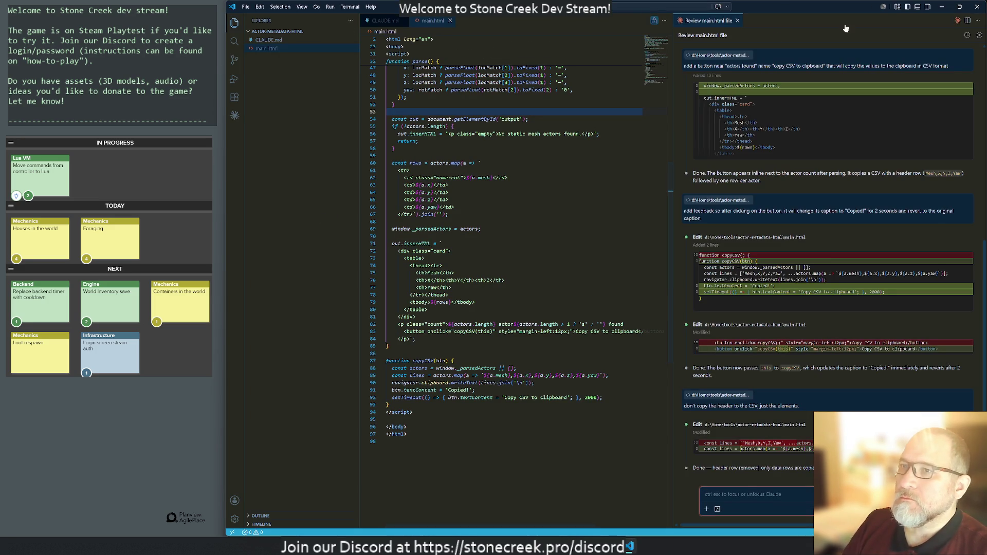
# Step: Open the recent codesync workspace from the File menu
pyautogui.click(246, 7)
pyautogui.moveTo(273, 46)
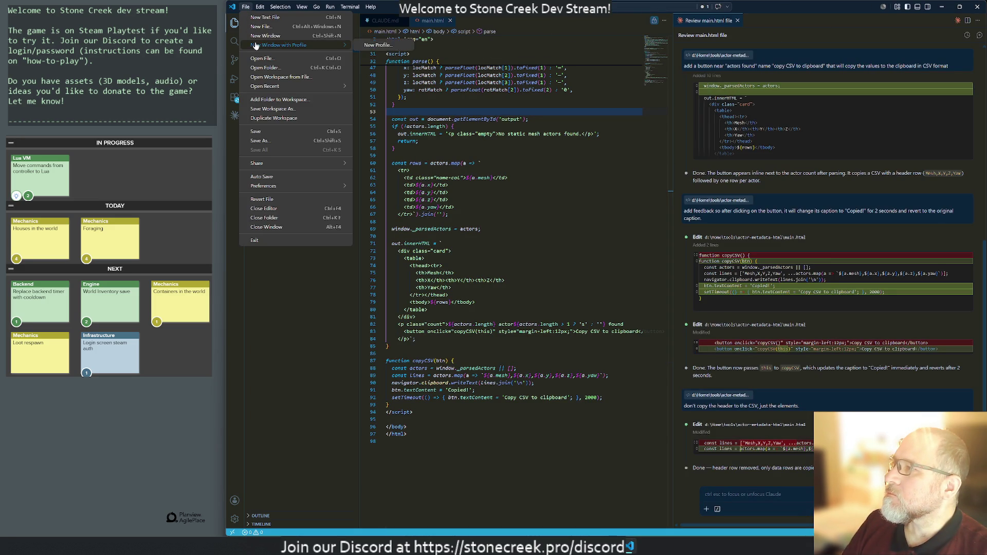
pyautogui.moveTo(296, 88)
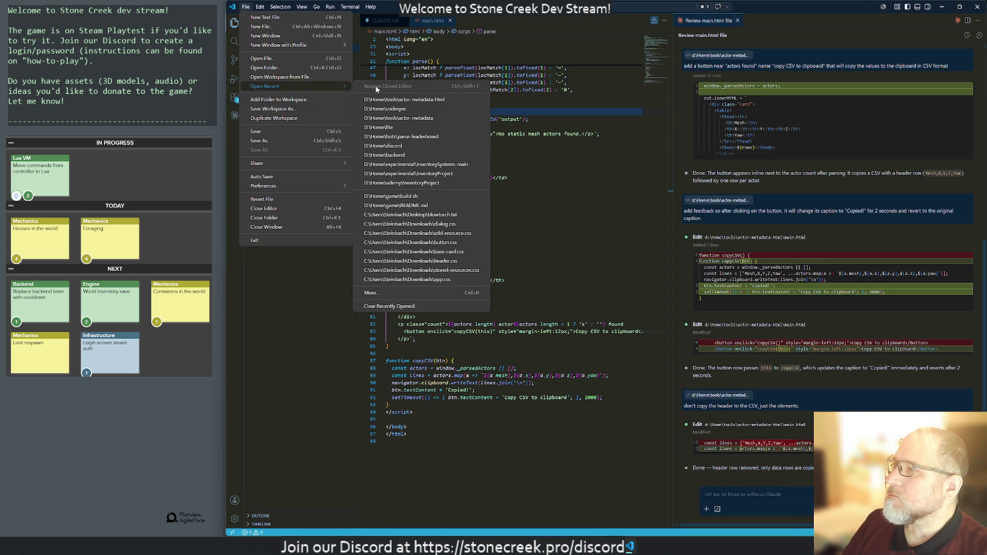
pyautogui.click(382, 109)
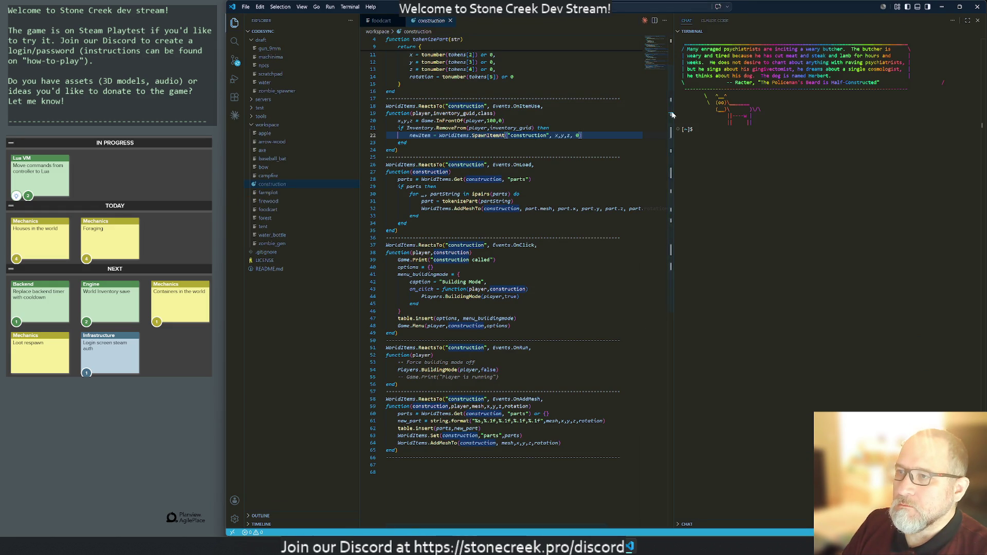
# Step: Close the construction and foodcart files, collapse draft and workspace, and expand servers/development
pyautogui.moveTo(673, 128); pyautogui.dragTo(767, 129)
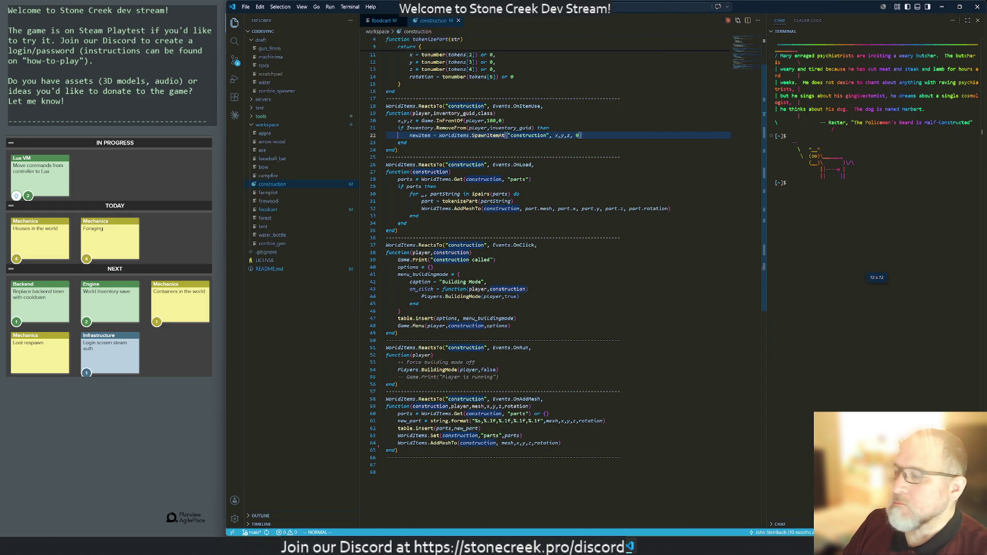
pyautogui.click(458, 20)
pyautogui.click(402, 21)
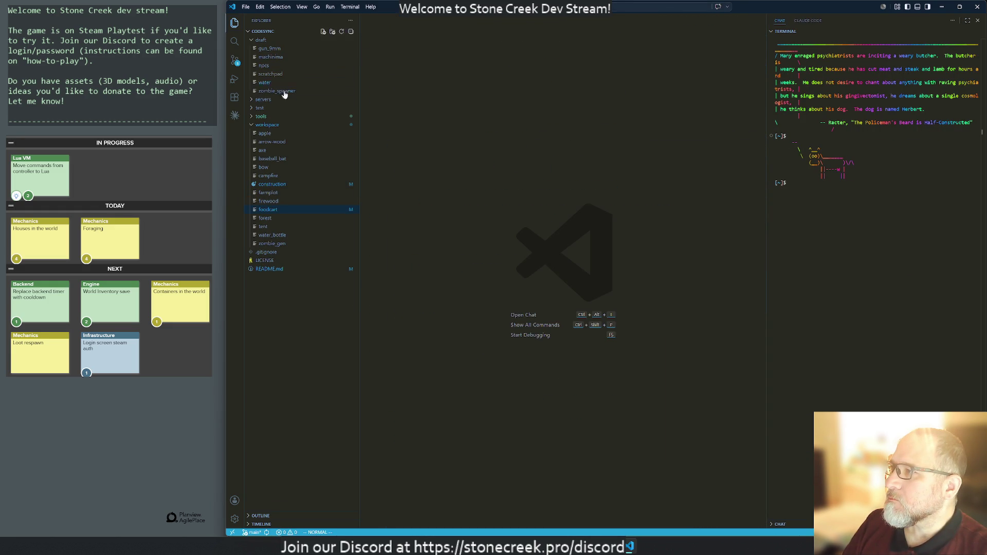
pyautogui.click(252, 40)
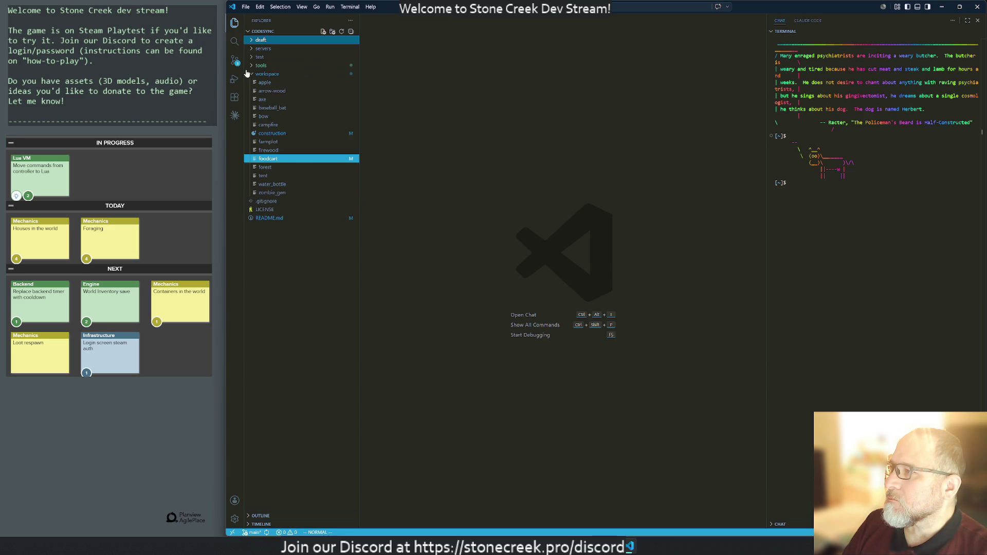
pyautogui.click(252, 75)
pyautogui.click(252, 49)
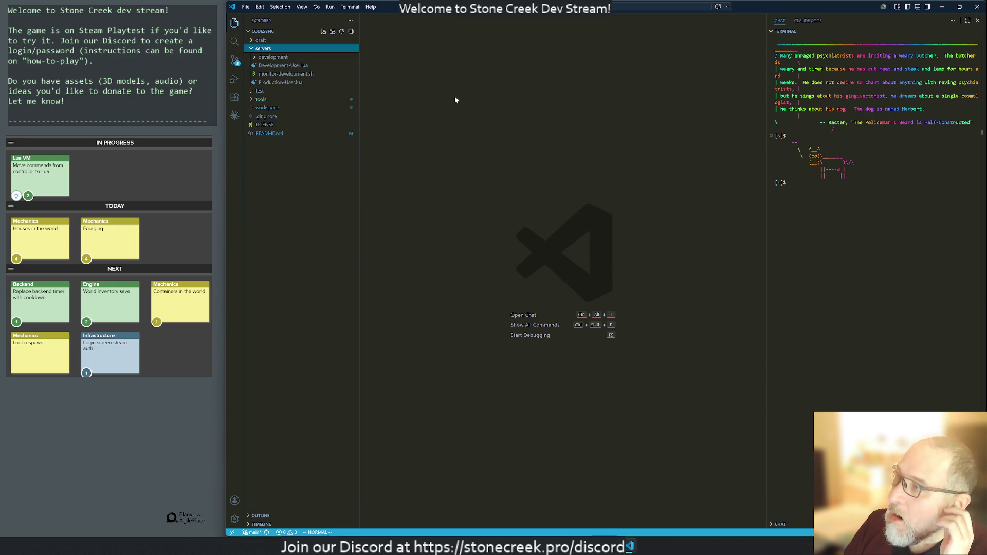
pyautogui.click(256, 58)
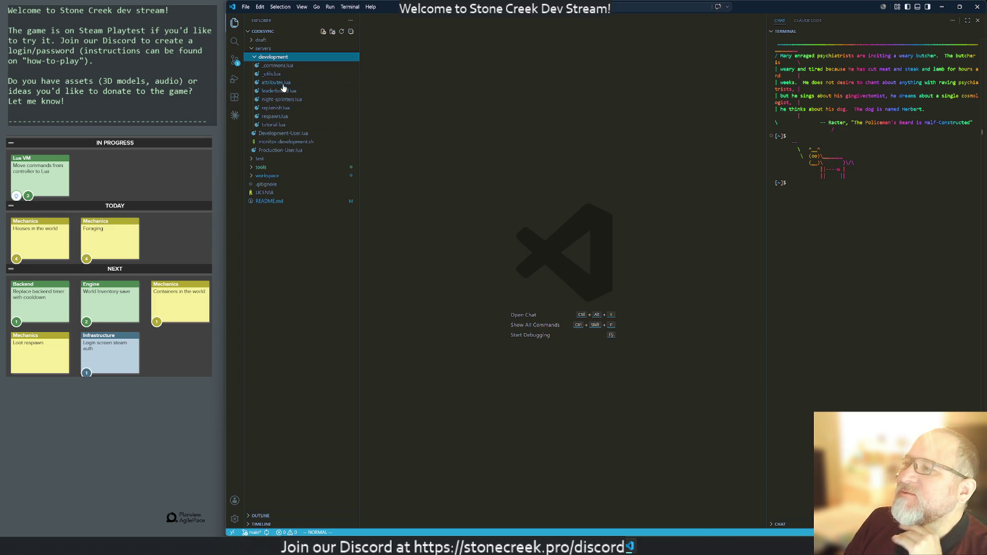
# Step: Create a new file named commands.lua in the development folder
pyautogui.rightClick(263, 58)
pyautogui.click(287, 62)
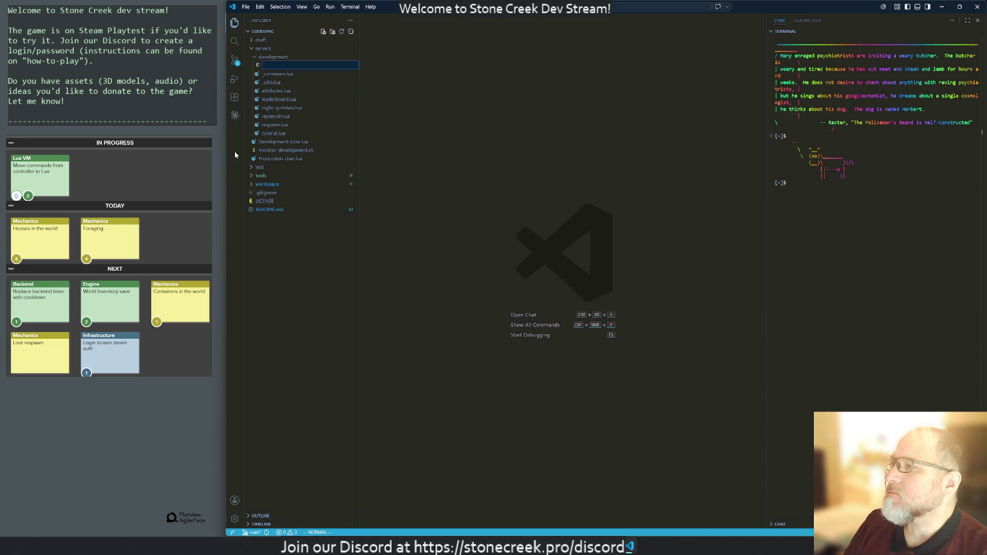
pyautogui.write('commands.lua')
pyautogui.press('Return')
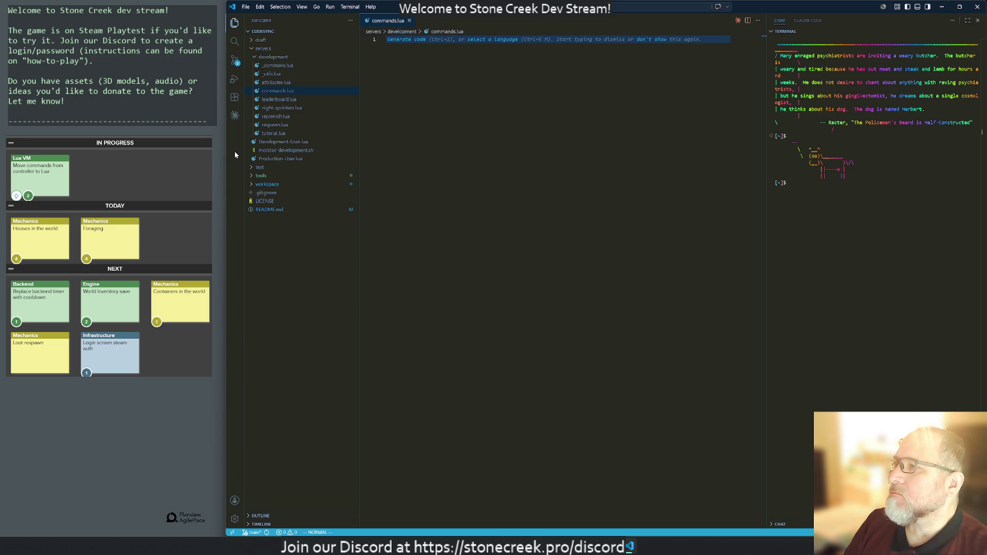
# Step: Browse _commons.lua, _utils.lua, attributes.lua, leaderboard.lua and night-sprinters.lua
pyautogui.click(271, 66)
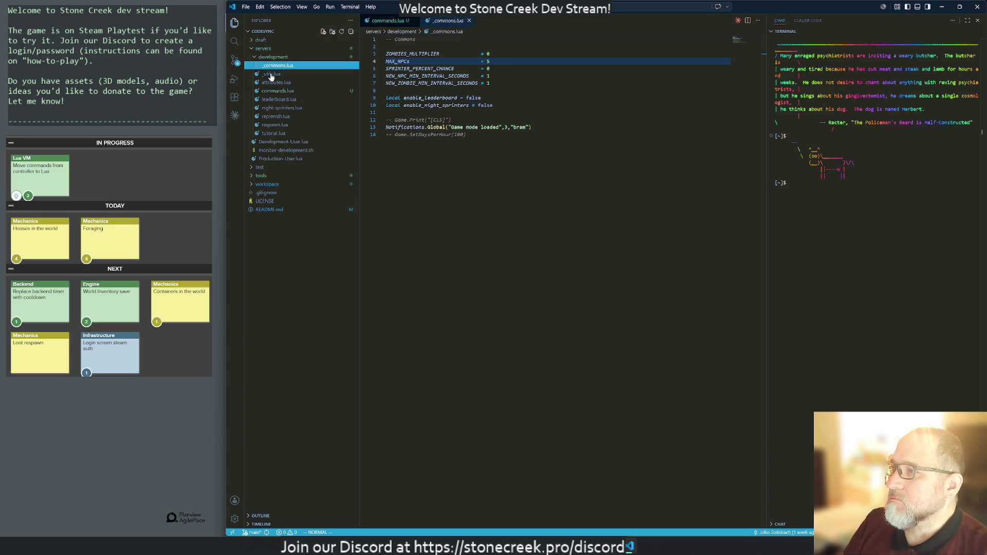
pyautogui.click(271, 74)
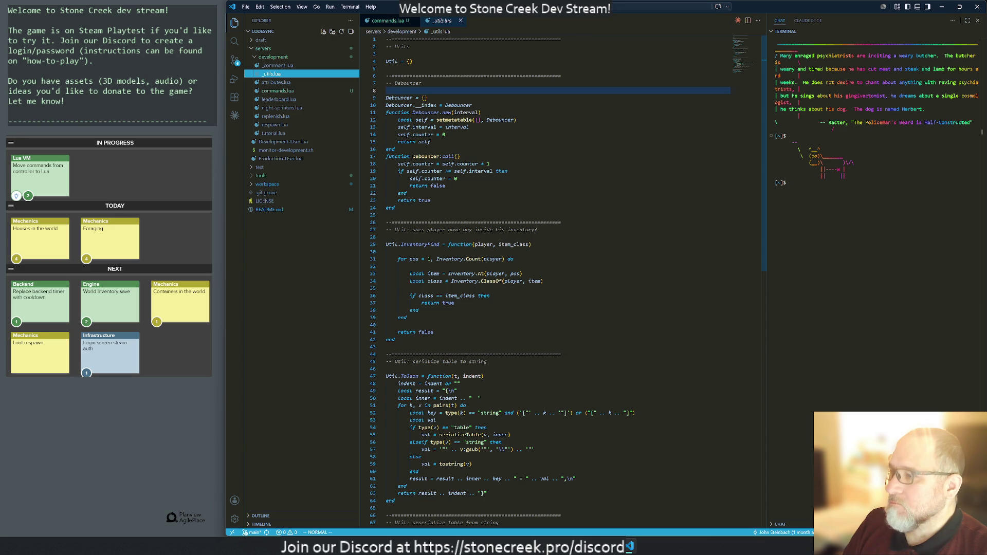
pyautogui.scroll(-5, 558, 283)
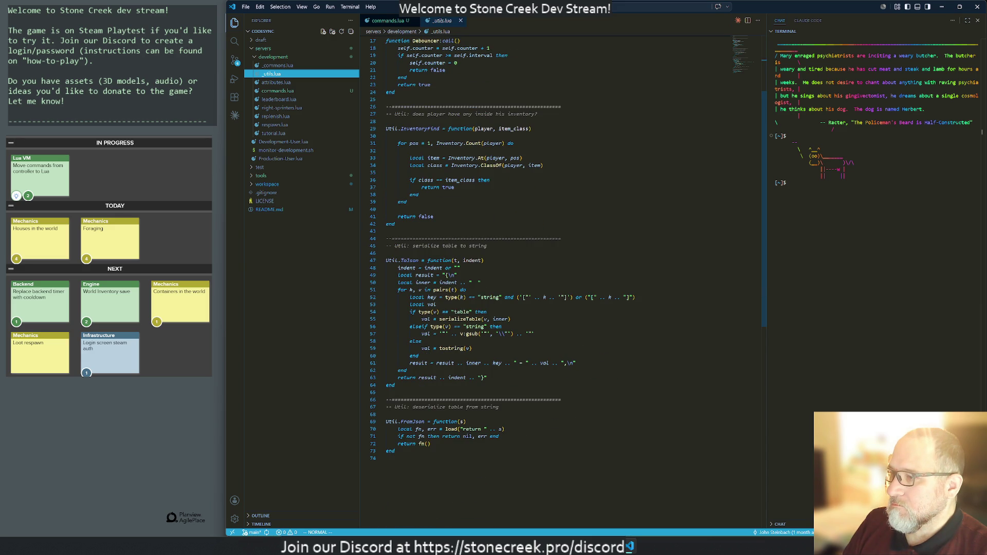
pyautogui.scroll(5, 558, 283)
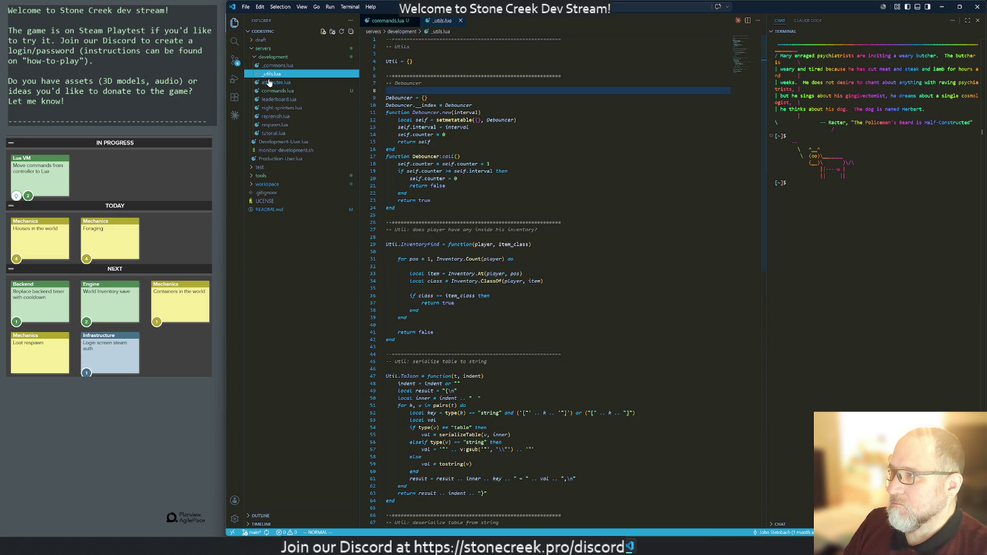
pyautogui.click(269, 82)
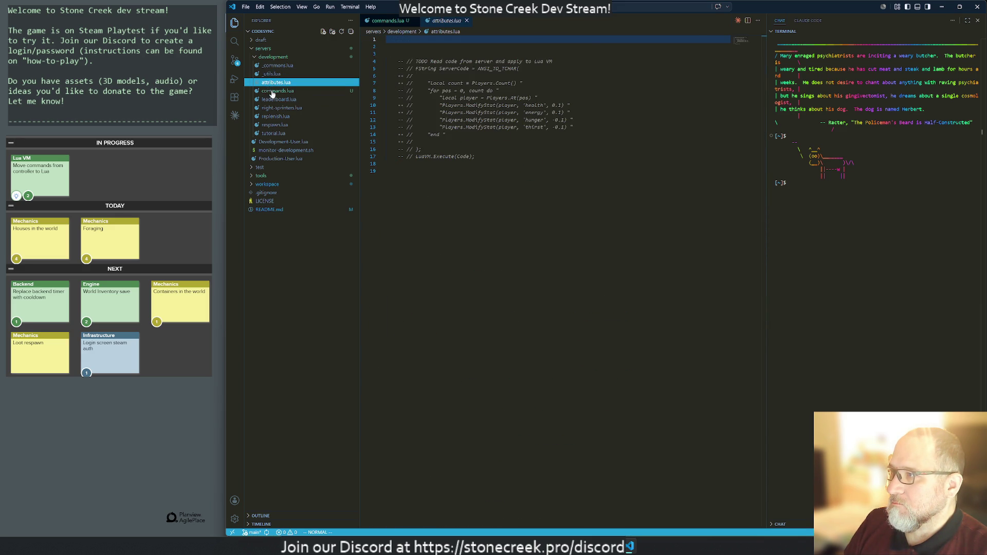
pyautogui.click(272, 91)
pyautogui.click(273, 101)
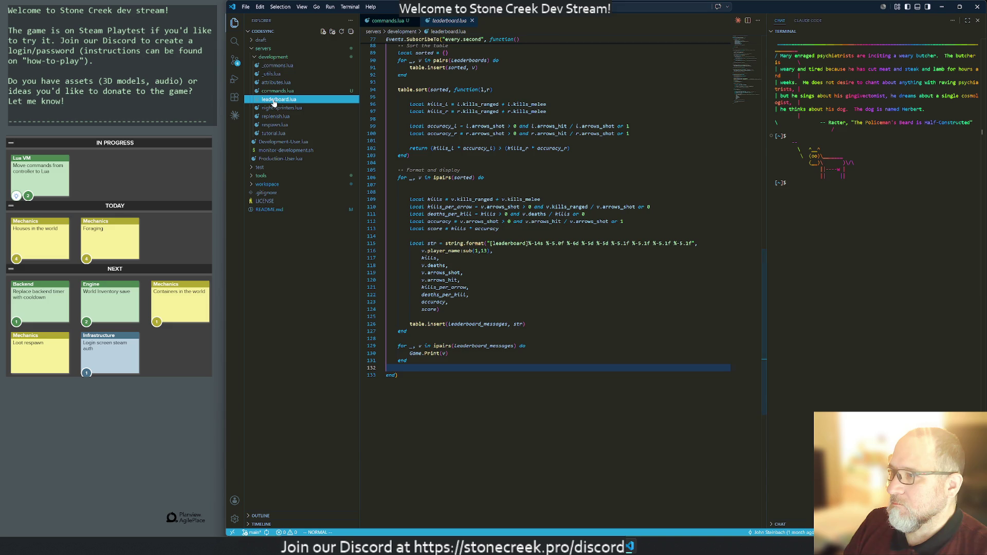
pyautogui.scroll(3, 545, 257)
pyautogui.scroll(20, 545, 272)
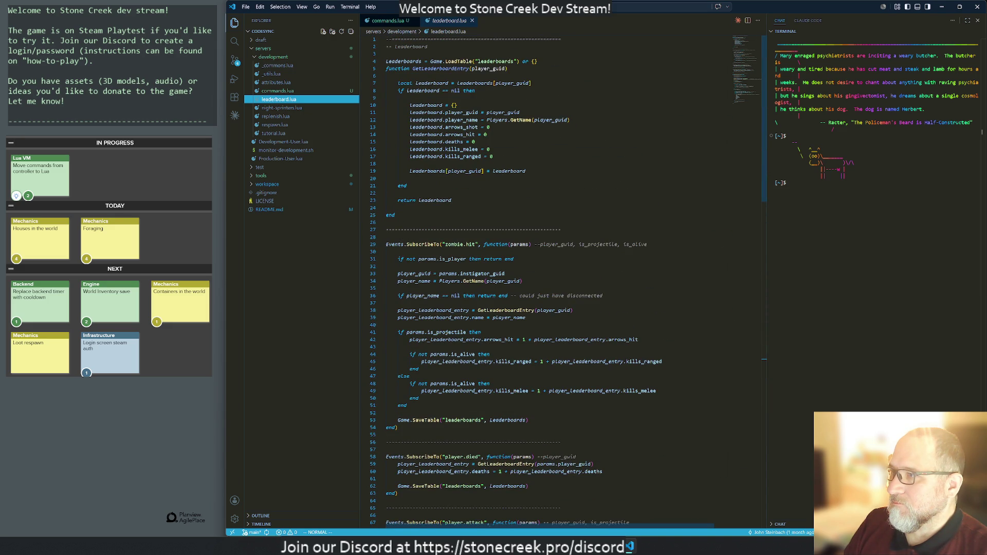
pyautogui.click(276, 110)
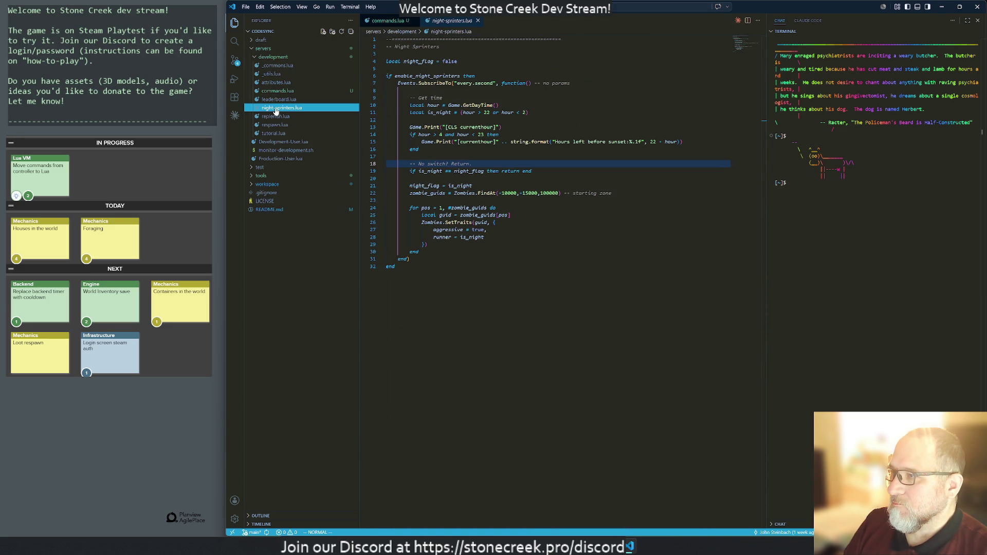
pyautogui.click(276, 100)
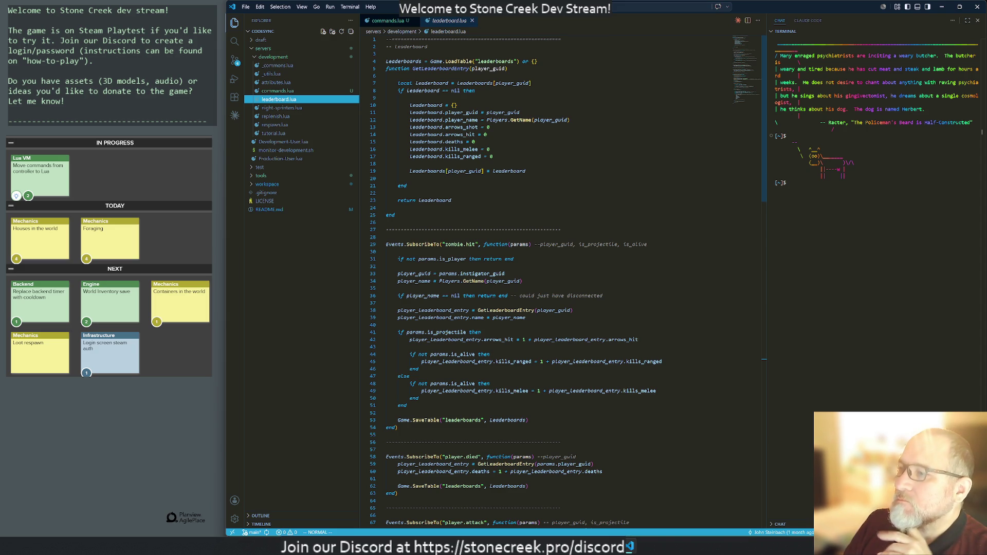
# Step: Open tutorial.lua from the development folder
pyautogui.scroll(-15, 545, 283)
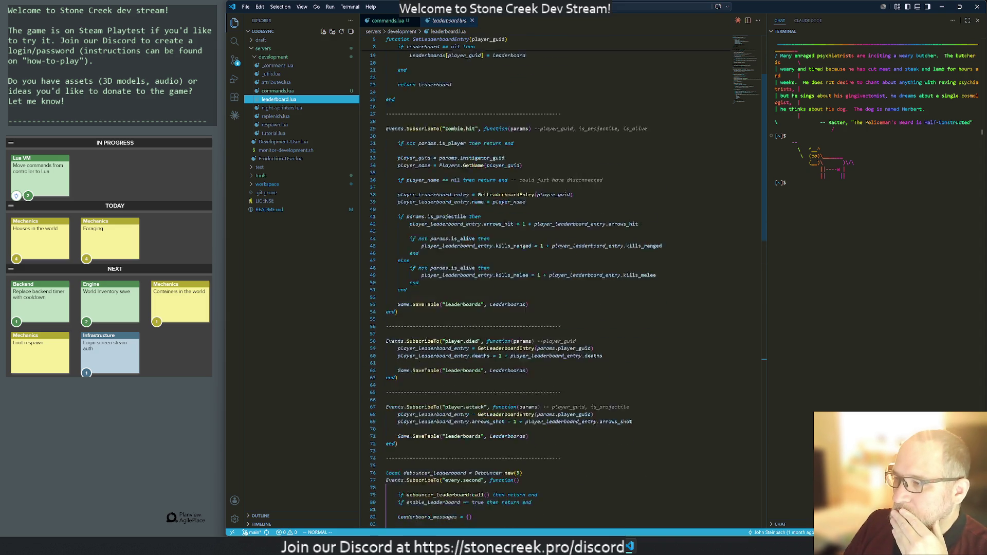
pyautogui.scroll(-6, 545, 283)
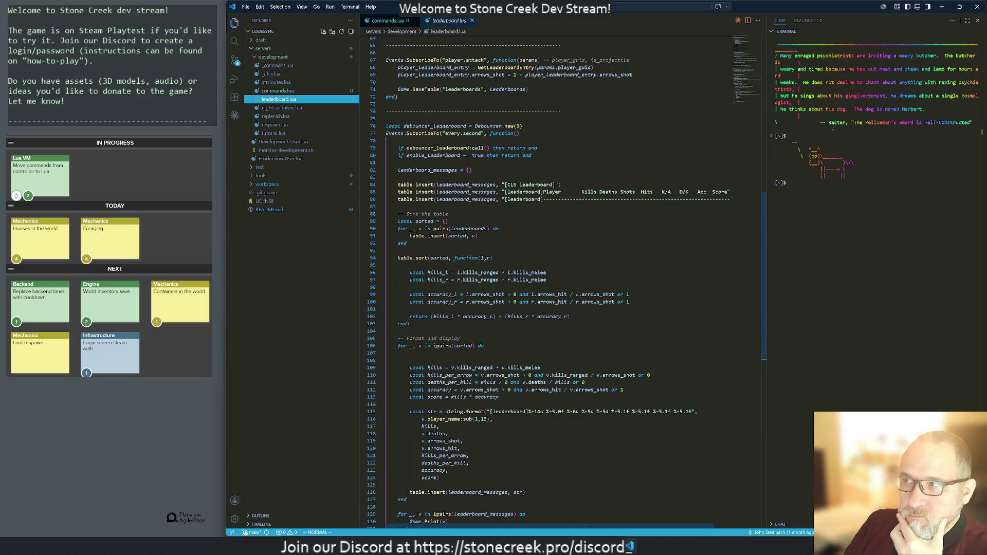
pyautogui.click(270, 134)
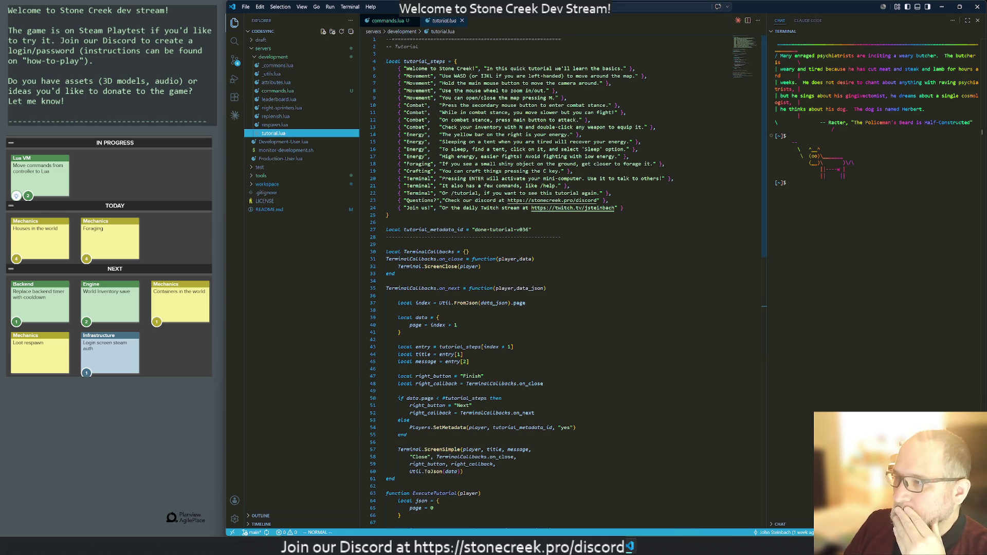
# Step: Jump to the end of tutorial.lua and select the tutorial command registration lines
pyautogui.hotkey('shift', 'g')
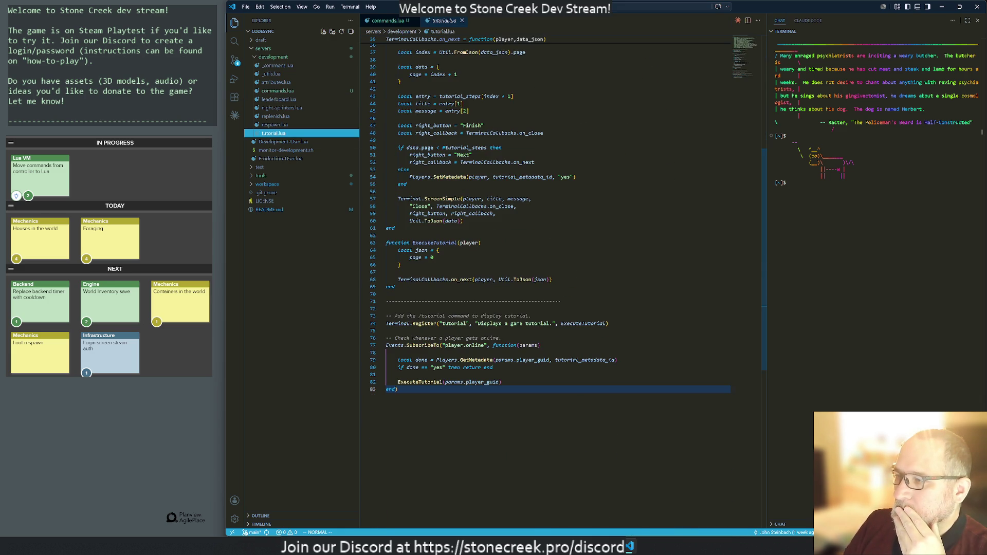
pyautogui.press('z')
pyautogui.press('z')
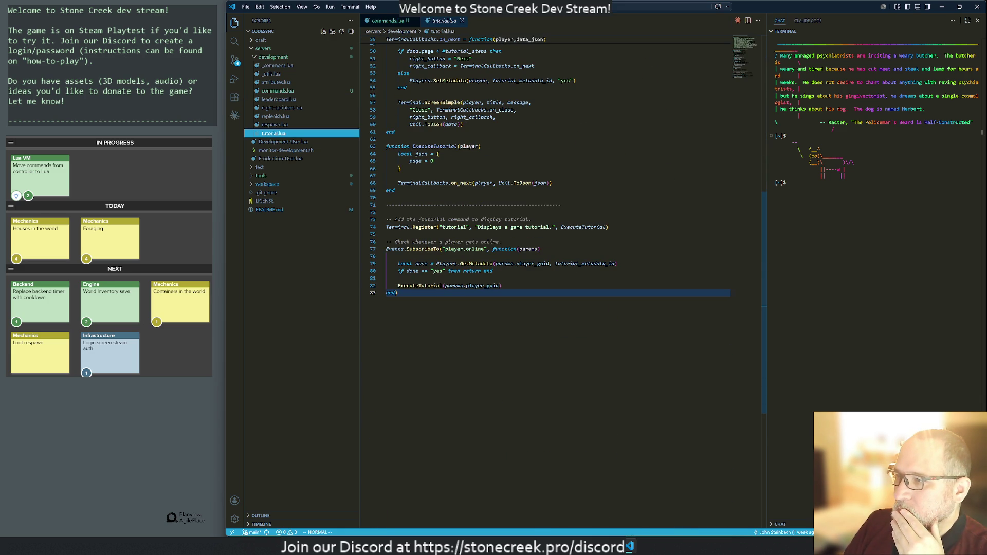
pyautogui.hotkey('ctrl', '1')
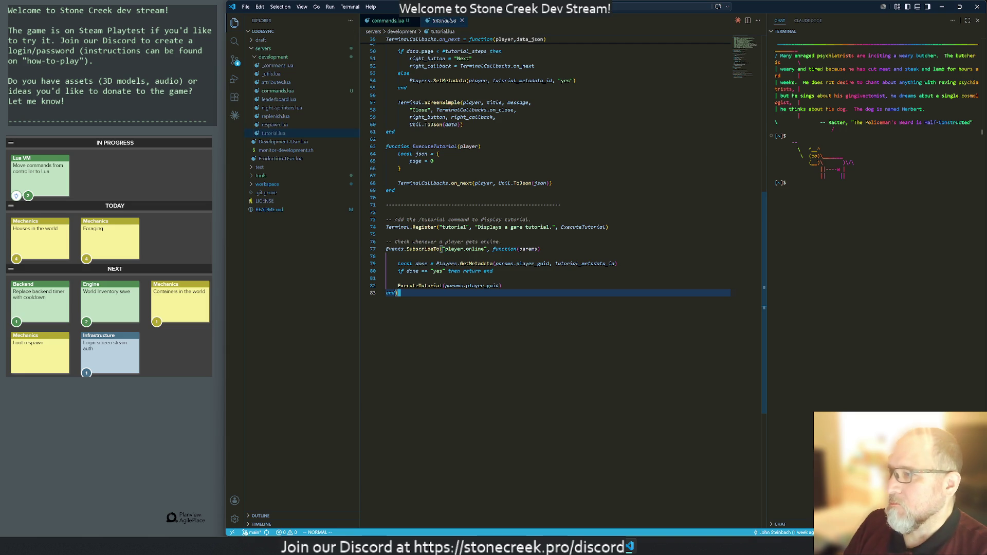
pyautogui.press('k')
pyautogui.press('k')
pyautogui.press('k')
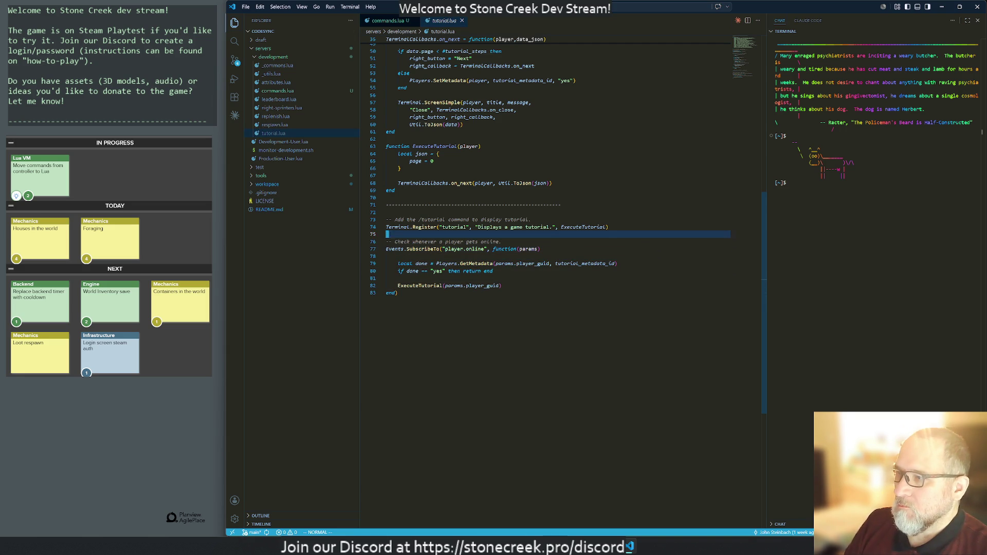
pyautogui.hotkey('shift', 'v')
pyautogui.press('j')
pyautogui.press('j')
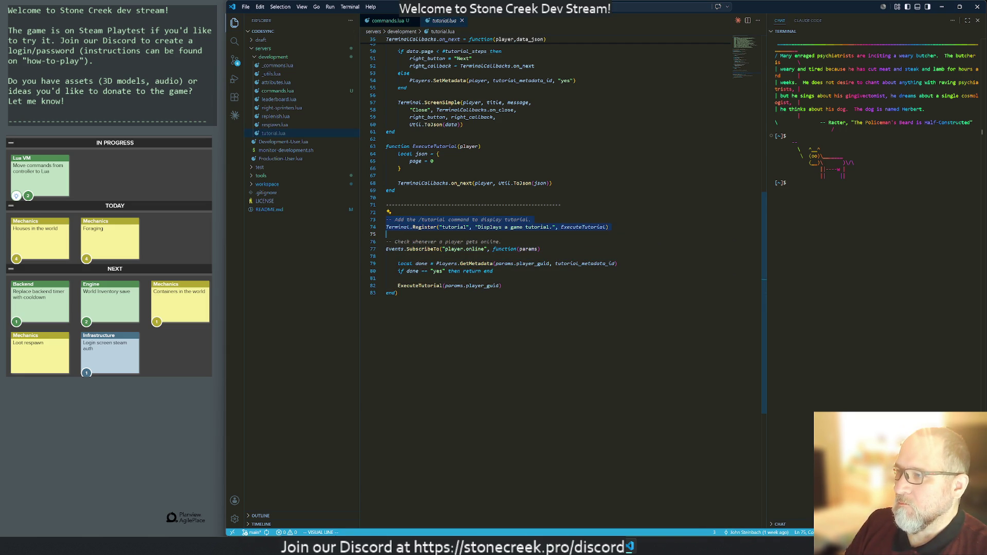
pyautogui.press('y')
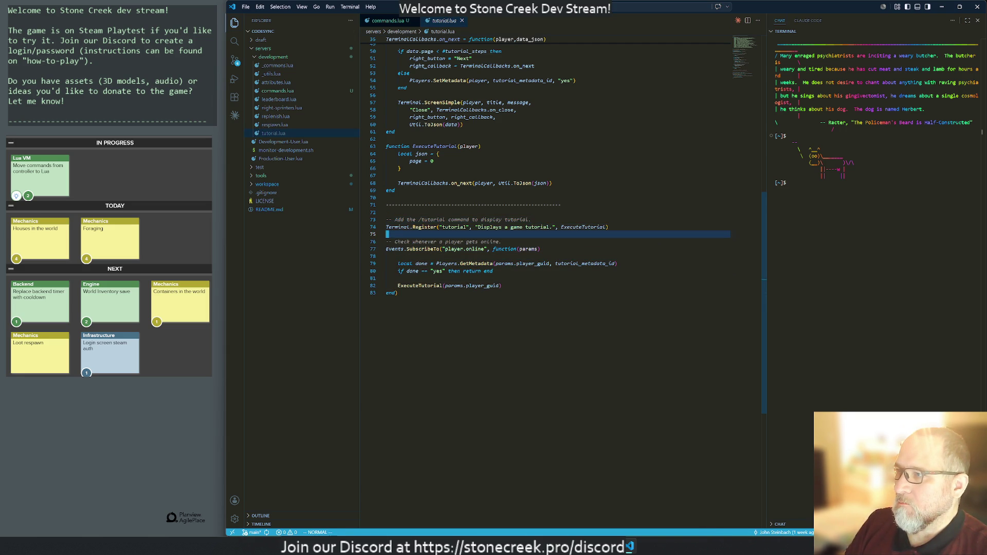
# Step: Yank the ExecuteTutorial function with its registration line, then switch to commands.lua
pyautogui.press('g')
pyautogui.press('g')
pyautogui.press('G')
pyautogui.press('k')
pyautogui.press('k')
pyautogui.press('k')
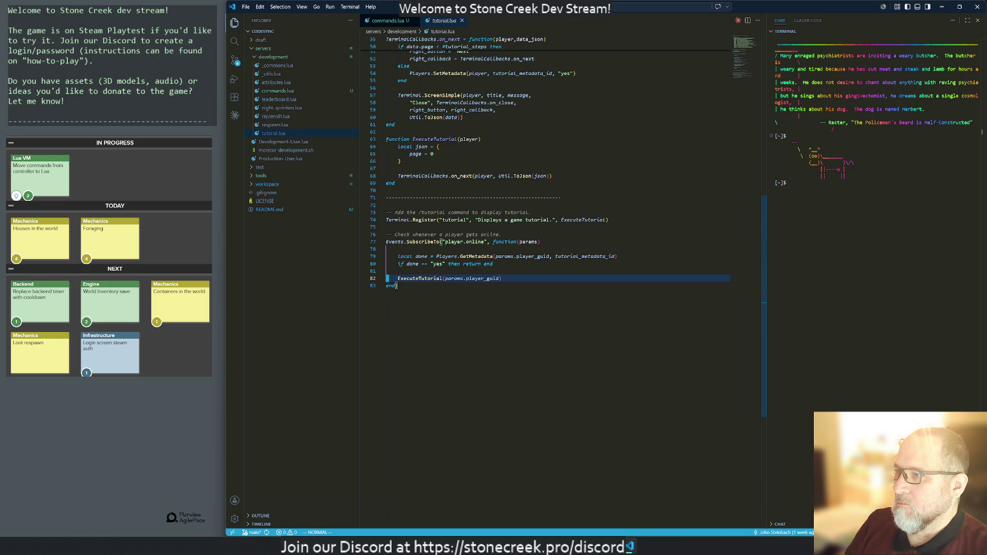
pyautogui.hotkey('shift', 'v')
pyautogui.press('j')
pyautogui.press('j')
pyautogui.press('j')
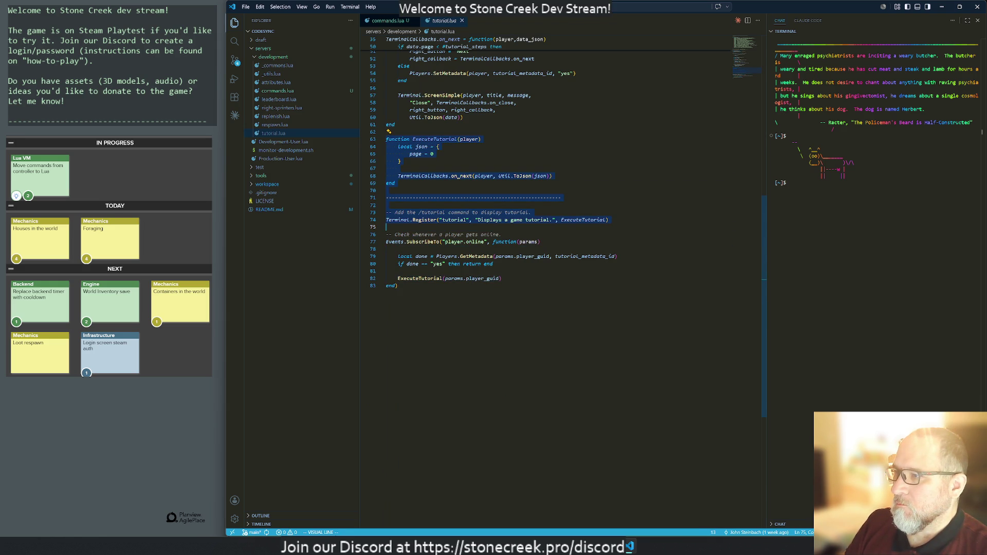
pyautogui.press('y')
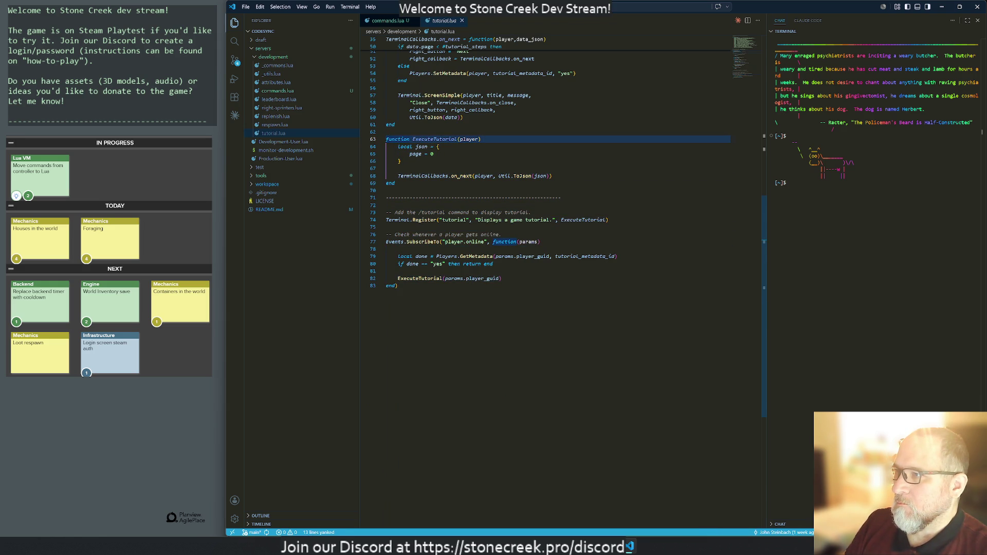
pyautogui.press('g')
pyautogui.press('g')
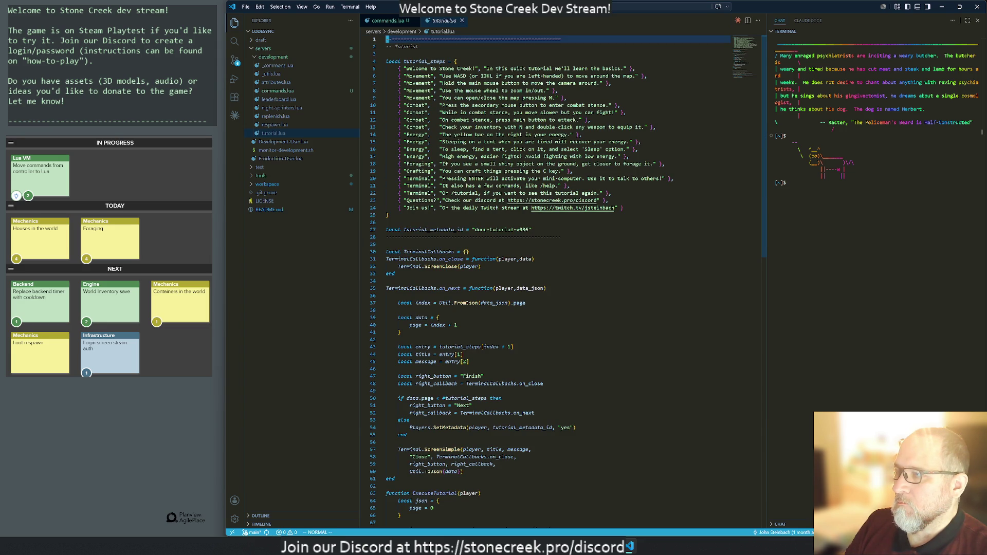
pyautogui.hotkey('ctrl', 'Tab')
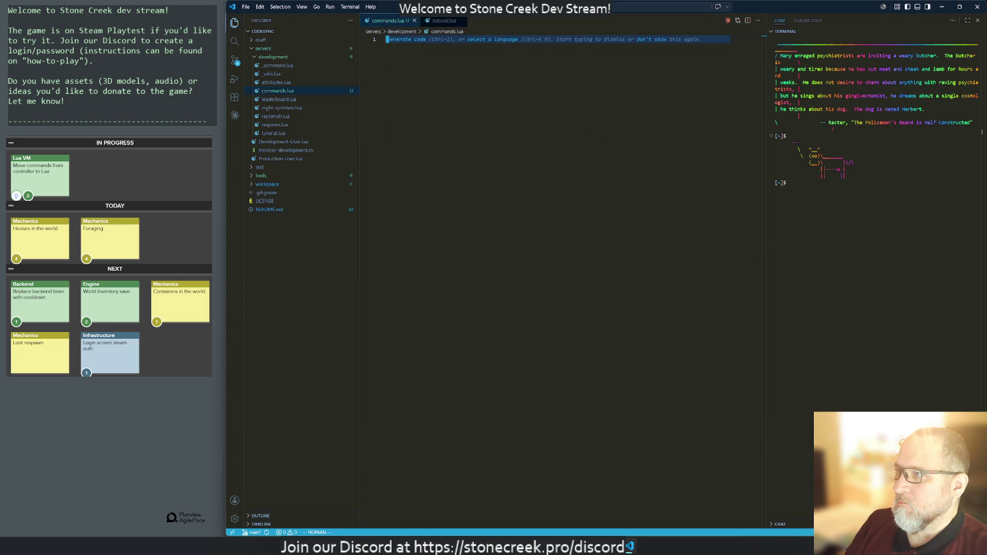
# Step: Paste the copied function into commands.lua and add tutorial.lua's header lines at the top
pyautogui.press('p')
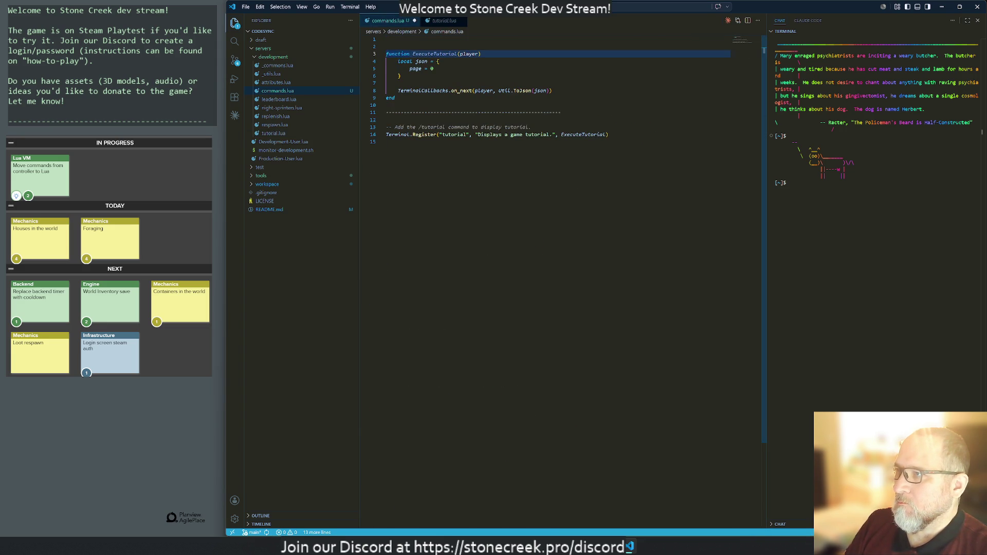
pyautogui.hotkey('ctrl', 'Tab')
pyautogui.hotkey('shift', 'v')
pyautogui.press('j')
pyautogui.press('j')
pyautogui.press('j')
pyautogui.press('y')
pyautogui.hotkey('ctrl', 'Tab')
pyautogui.press('p')
# Step: Reword the header to '-- Common commands' and delete the tutorial_steps line
pyautogui.press('k')
pyautogui.press('d')
pyautogui.press('d')
pyautogui.press('j')
pyautogui.press('w')
pyautogui.hotkey('shift', 'd')
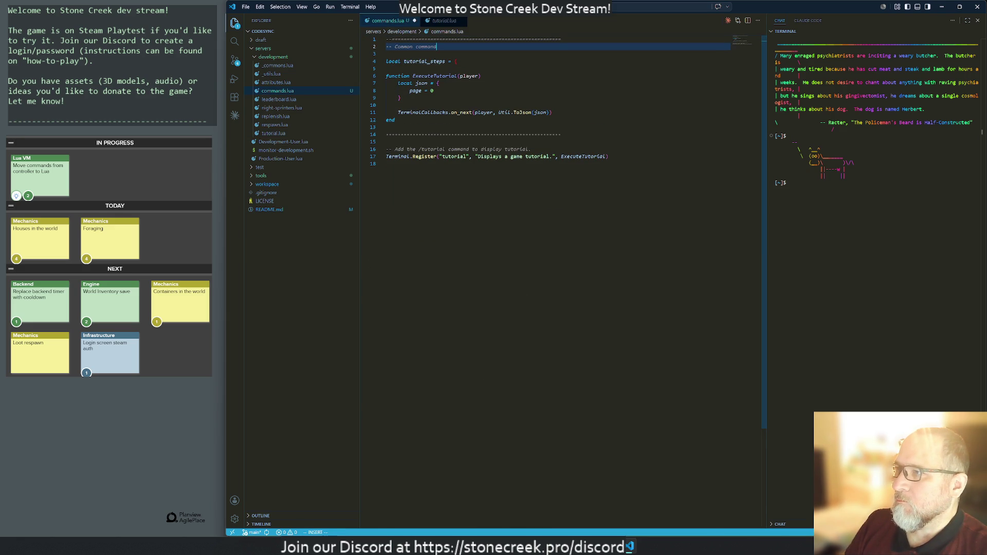
pyautogui.press('Escape')
pyautogui.press('j')
pyautogui.press('j')
pyautogui.press('d')
pyautogui.press('d')
# Step: Rename the function ExecuteTutorial to ExecuteGPS
pyautogui.press('d')
pyautogui.press('d')
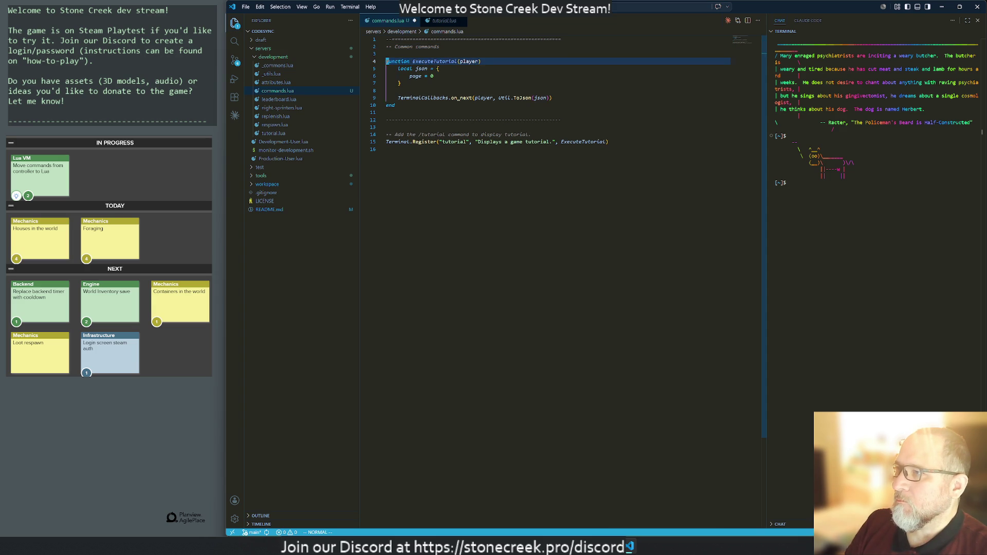
pyautogui.press('w')
pyautogui.press('l')
pyautogui.press('l')
pyautogui.press('l')
pyautogui.press('d')
pyautogui.press('w')
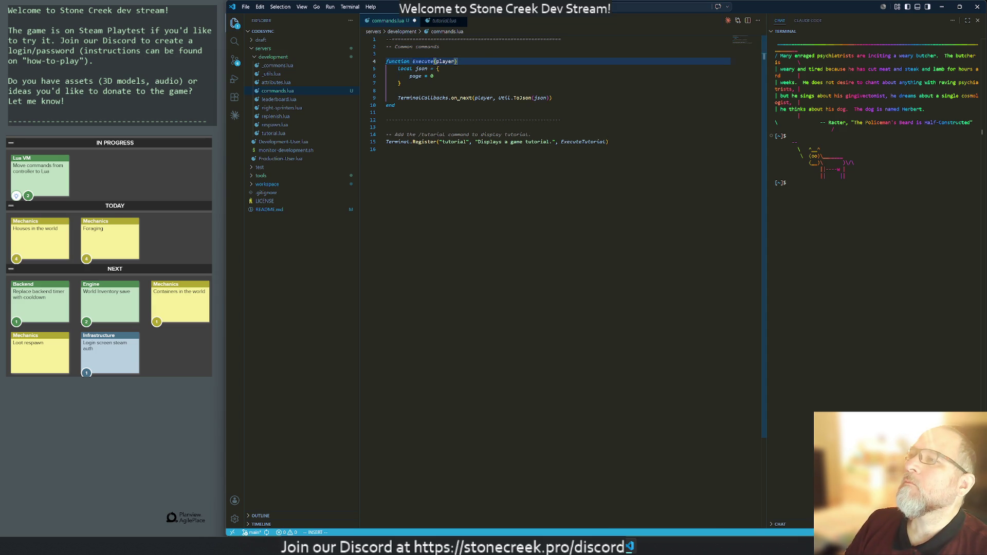
pyautogui.write('GP')
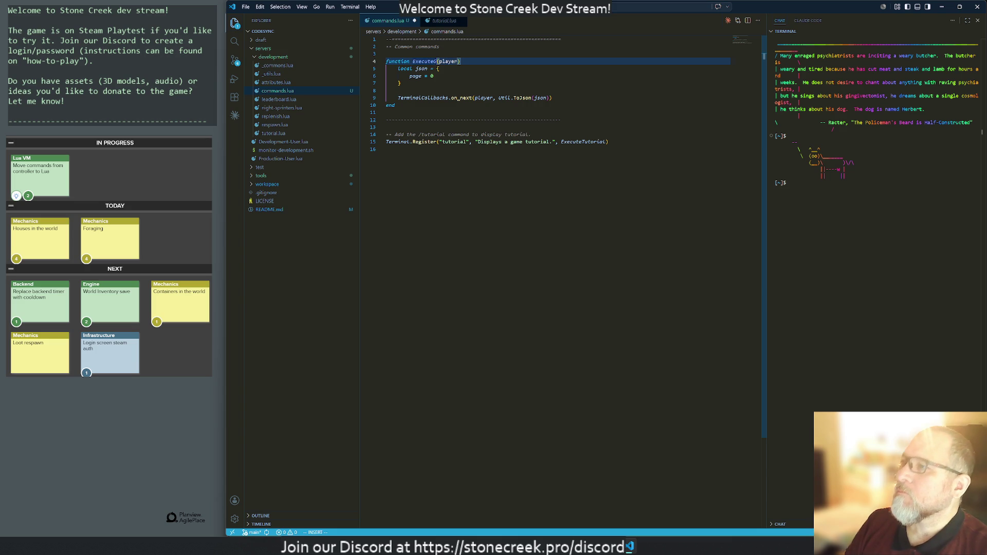
pyautogui.write('S')
pyautogui.press('Escape')
# Step: Delete the json table and on_next callback, leaving ExecuteGPS's body empty
pyautogui.press('j')
pyautogui.hotkey('shift', 'v')
pyautogui.press('j')
pyautogui.press('d')
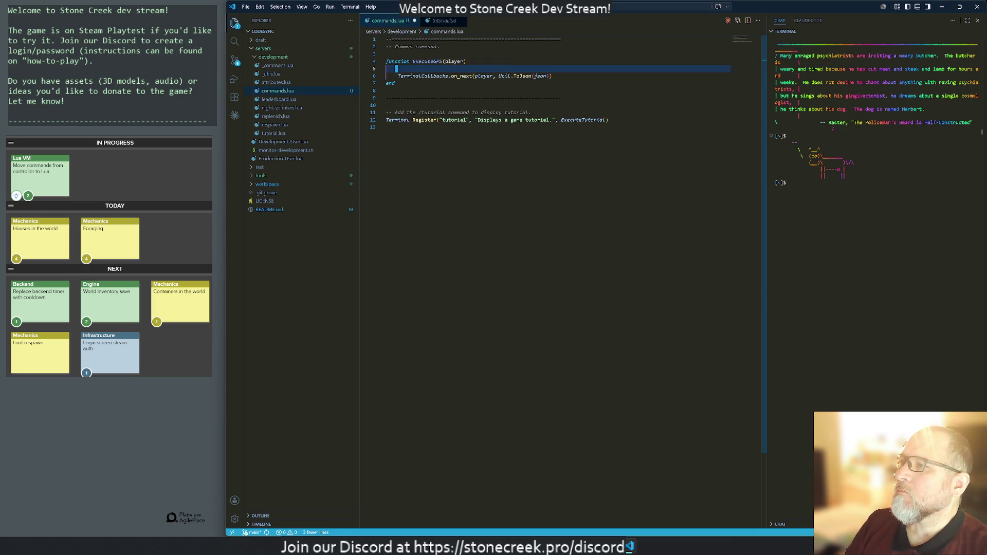
pyautogui.press('j')
pyautogui.press('d')
pyautogui.press('d')
pyautogui.press('k')
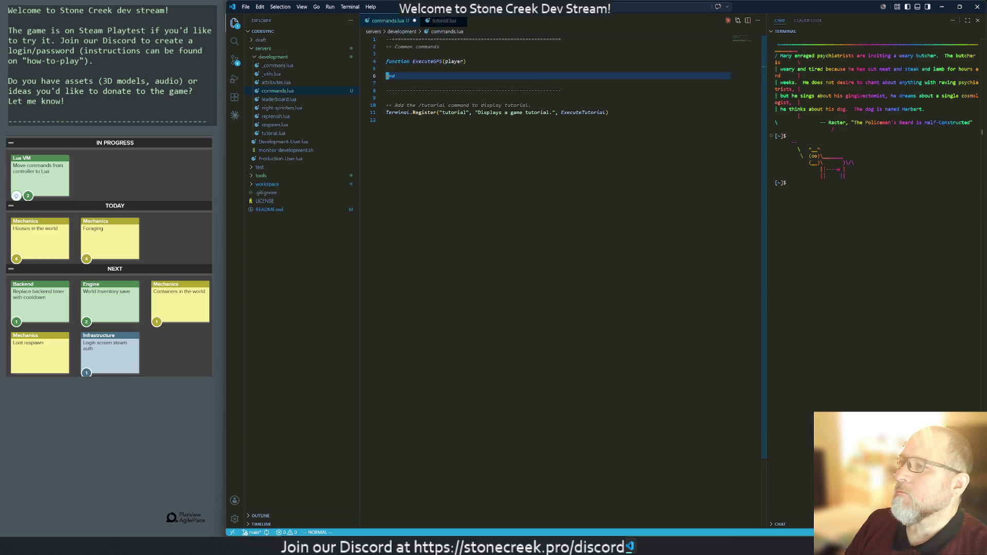
# Step: Reword the comment above the registration to 'Add the new commands'
pyautogui.press('j')
pyautogui.press('j')
pyautogui.press('j')
pyautogui.press('j')
pyautogui.press('j')
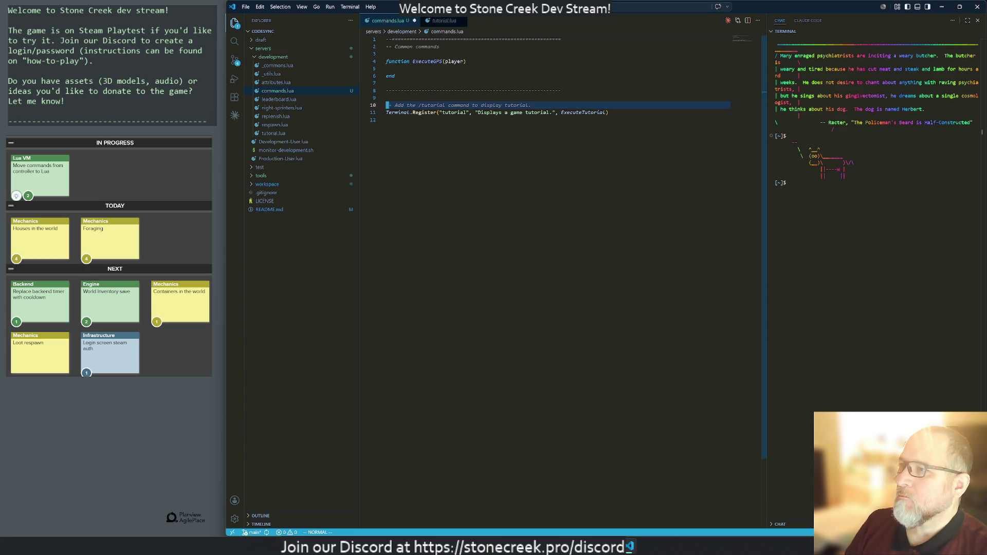
pyautogui.press('w')
pyautogui.press('w')
pyautogui.press('w')
pyautogui.write('wdw')
pyautogui.write('x')
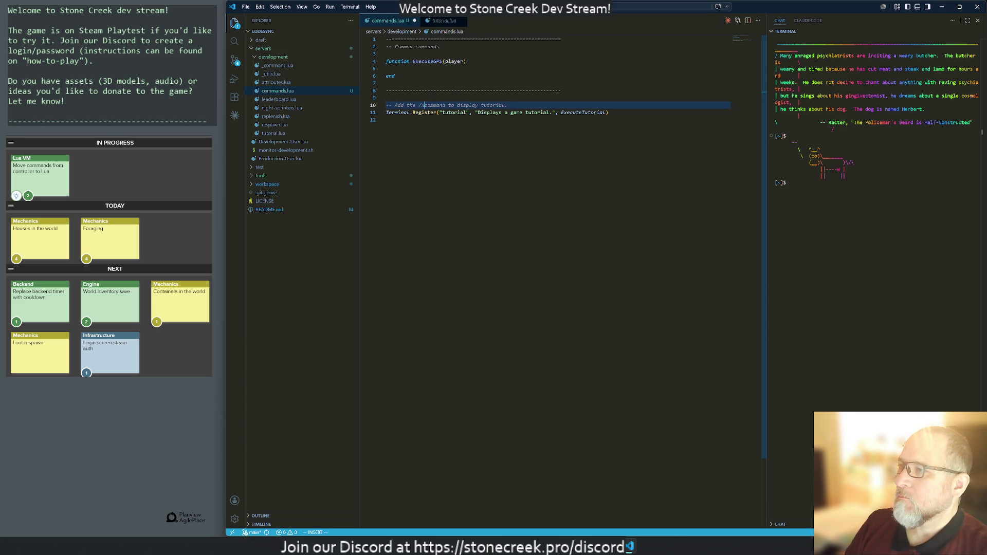
pyautogui.press('Escape')
pyautogui.write('eas')
pyautogui.write('D')
pyautogui.write('F/dE')
pyautogui.write('new commands')
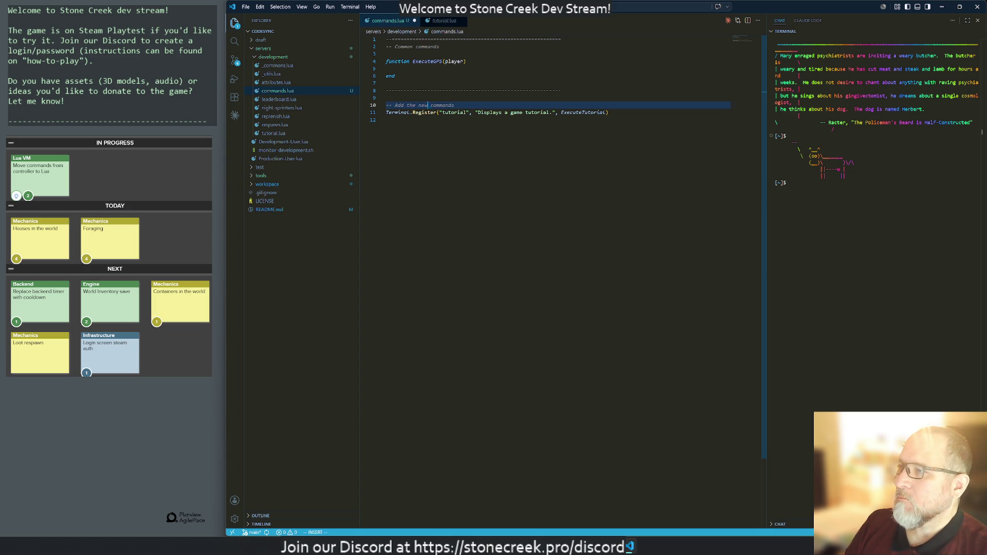
pyautogui.press('Escape')
# Step: Change the registered command name from tutorial to "gps"
pyautogui.press('j')
pyautogui.press('f')
pyautogui.press('(')
pyautogui.press('c')
pyautogui.press('i')
pyautogui.press('"')
pyautogui.write('gps')
pyautogui.press('Escape')
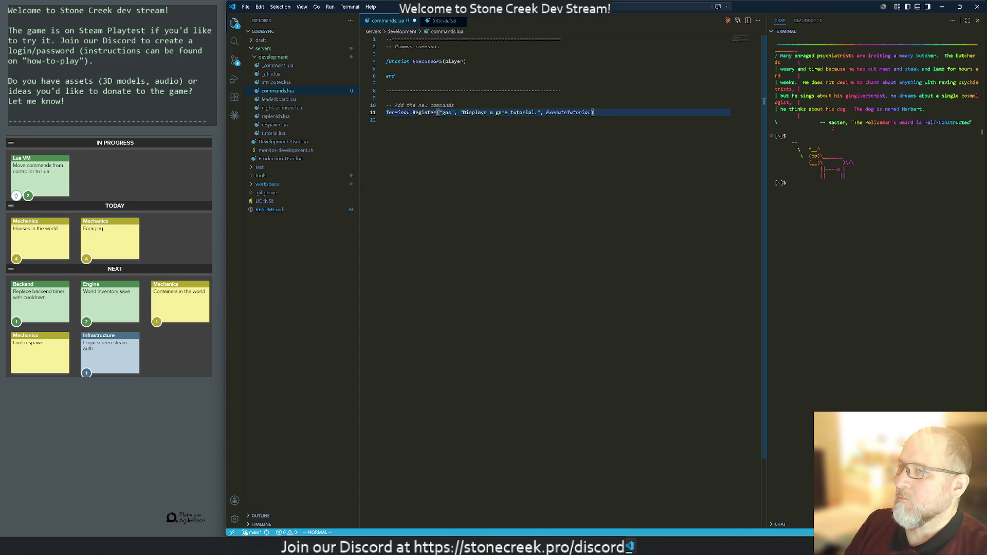
# Step: Check the existing /gps help line in Rider, then return to Visual Studio Code
pyautogui.press('super')
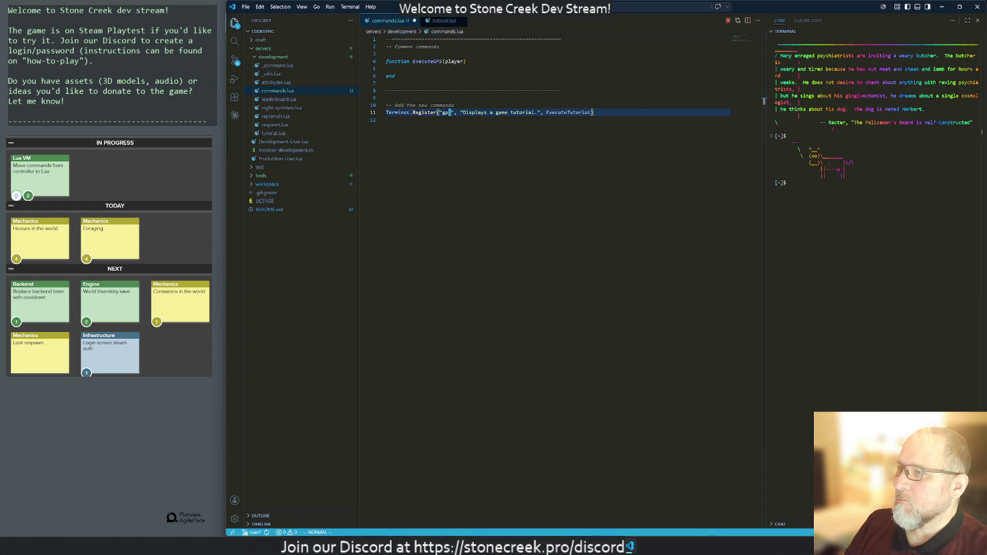
pyautogui.hotkey('alt', 'Tab')
pyautogui.write('/gps')
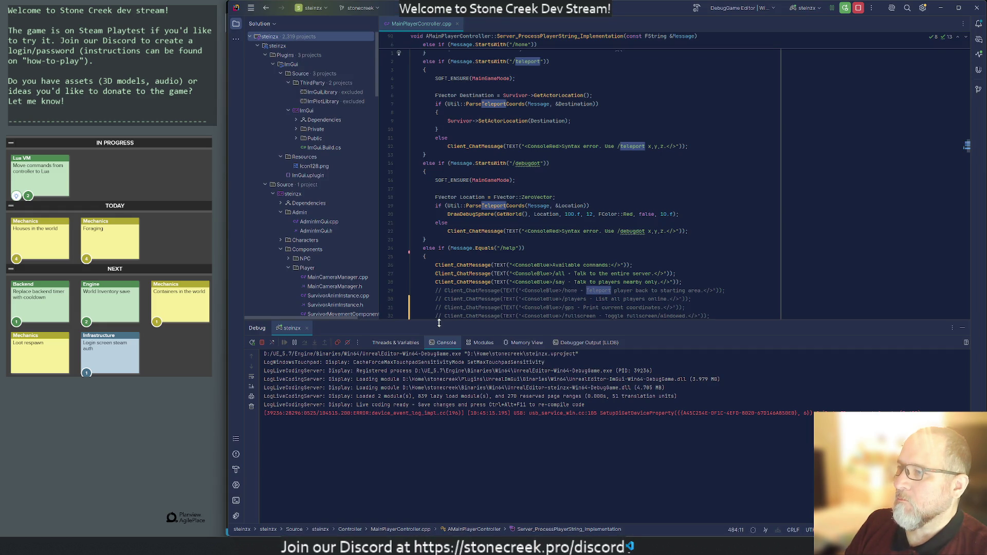
pyautogui.press('Return')
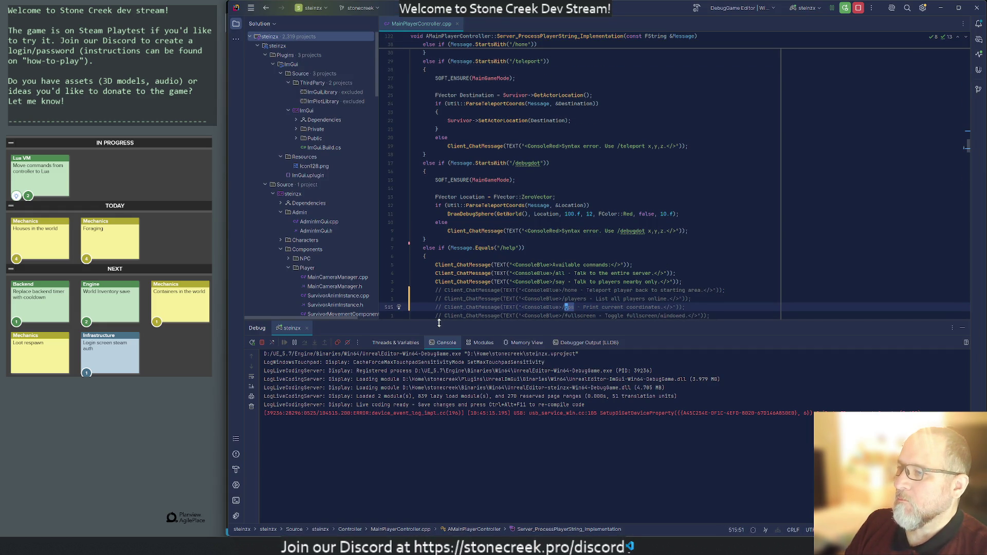
pyautogui.hotkey('alt', 'Tab')
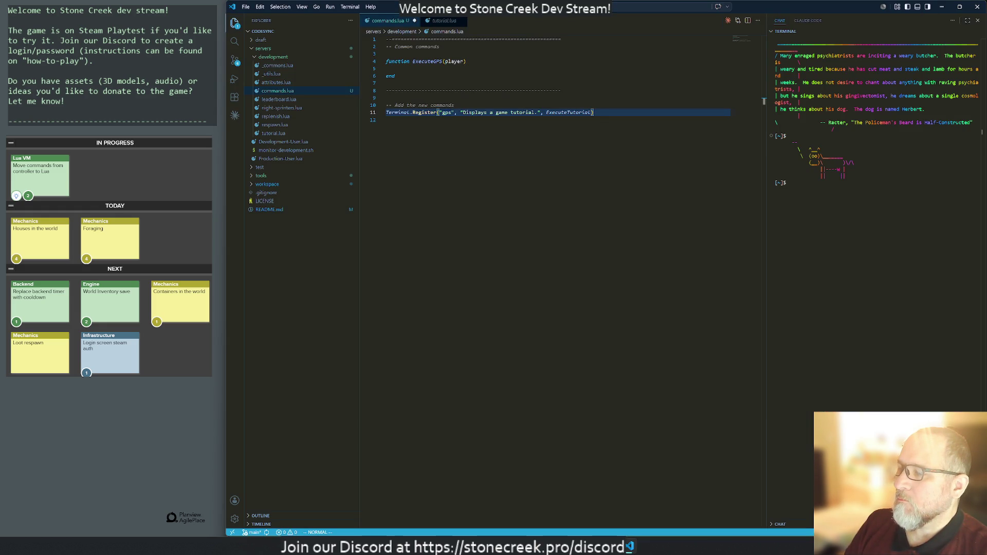
# Step: Give the gps command the description 'play current coordinates' and the ExecuteGPS handler
pyautogui.press('w')
pyautogui.press('l')
pyautogui.press('x')
pyautogui.press('x')
pyautogui.press('x')
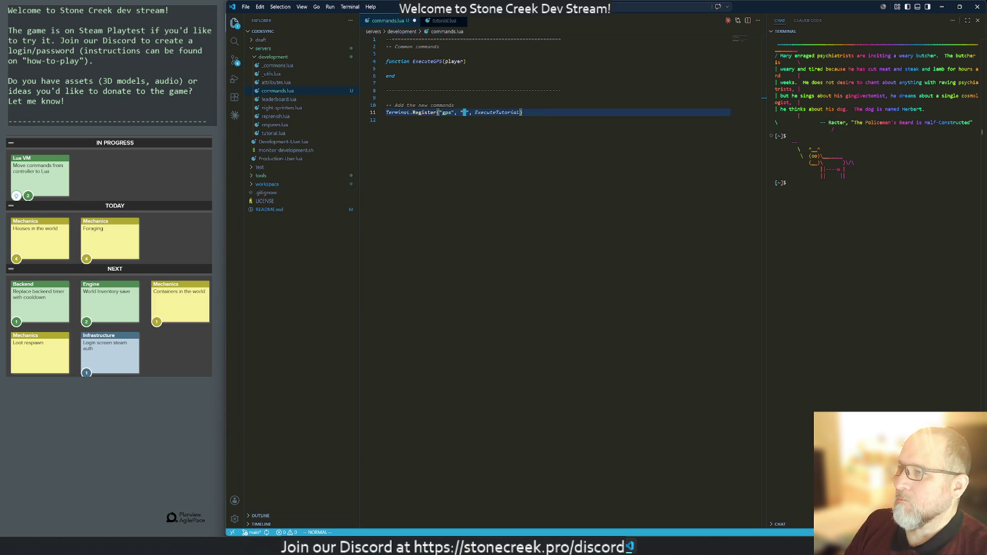
pyautogui.write('Display cu')
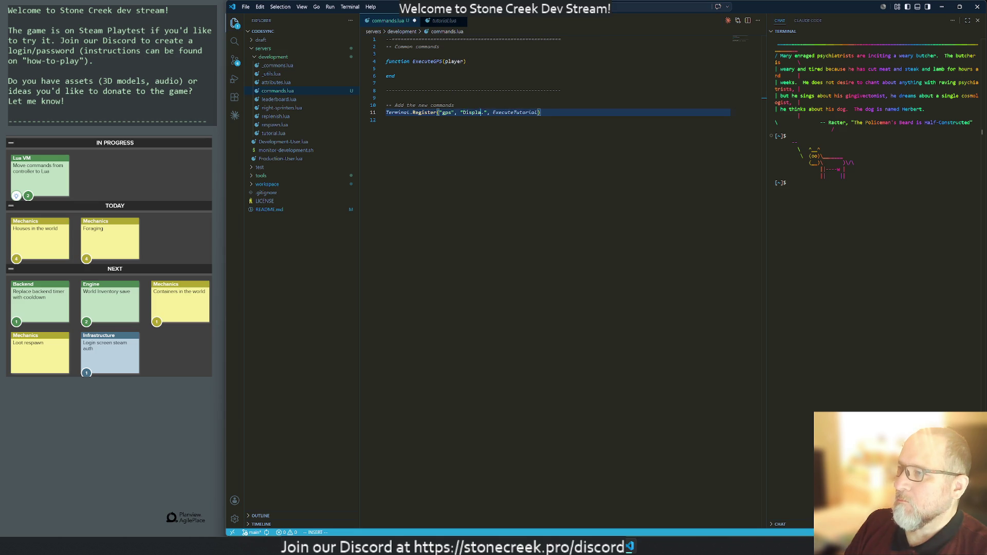
pyautogui.write('rrent coordinat')
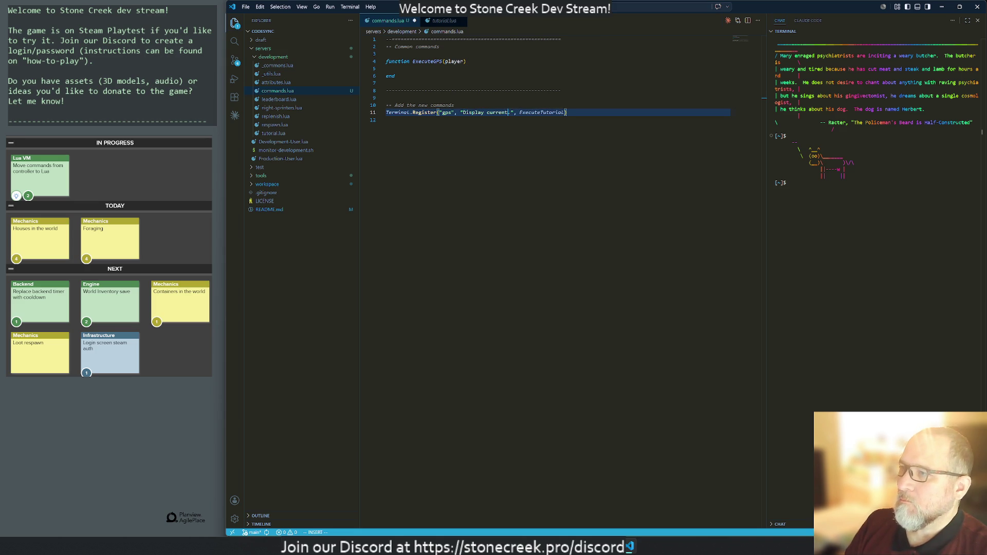
pyautogui.write('es')
pyautogui.press('Escape')
pyautogui.press('W')
pyautogui.press('l')
pyautogui.press('l')
pyautogui.press('l')
pyautogui.write('cweGPS')
pyautogui.press('Escape')
# Step: Duplicate the ExecuteGPS function as a new ExecuteTeleportTo function
pyautogui.press('k')
pyautogui.press('k')
pyautogui.press('k')
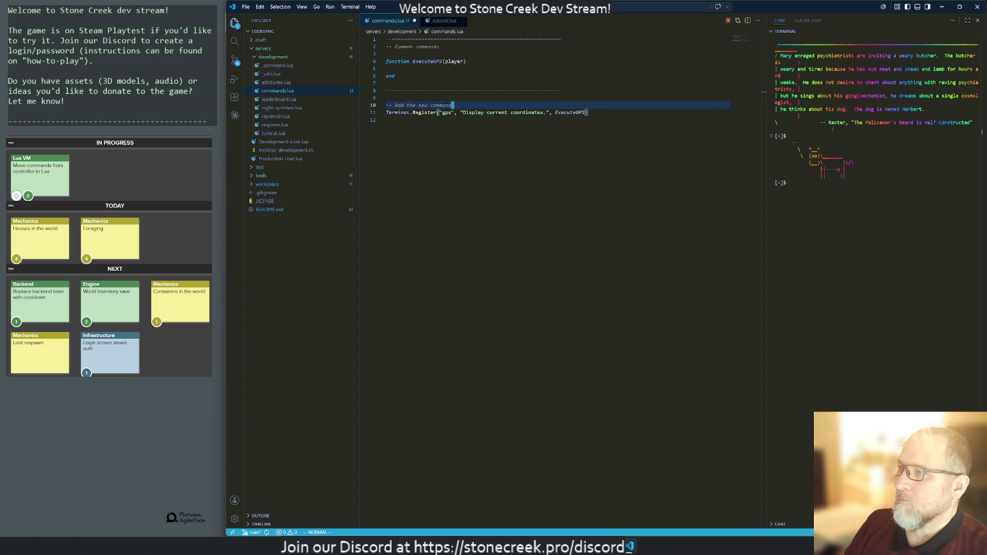
pyautogui.press('J')
pyautogui.press('J')
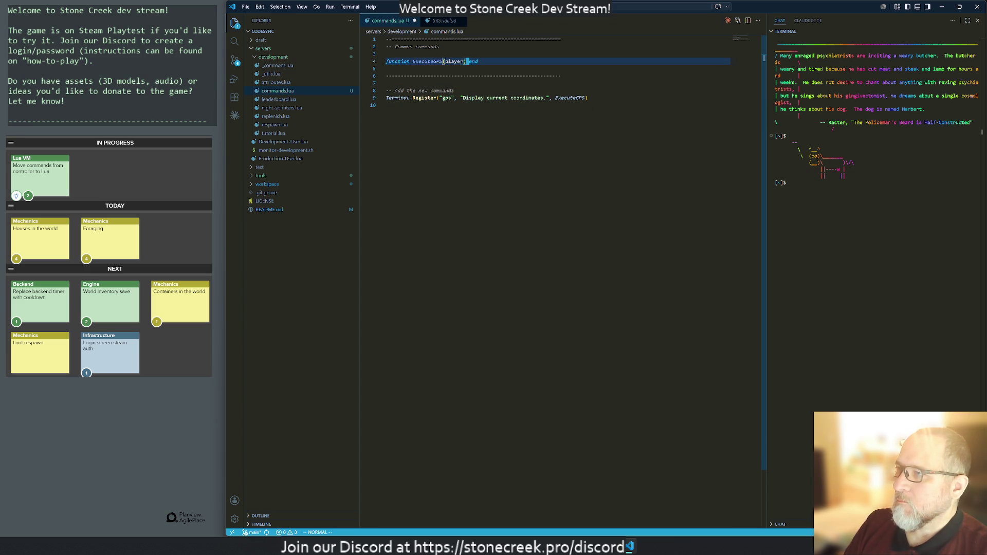
pyautogui.press('y')
pyautogui.press('y')
pyautogui.press('p')
pyautogui.press('e')
pyautogui.press('h')
pyautogui.press('h')
pyautogui.write('ct(TeleportTo')
pyautogui.press('Escape')
pyautogui.press('j')
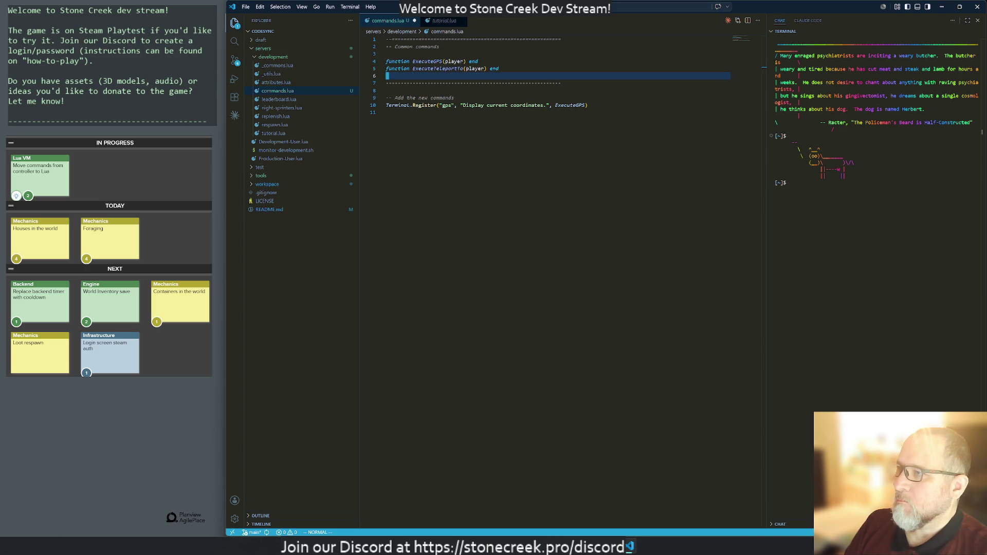
# Step: Duplicate the gps registration line and rename the copied command to 'teleport'
pyautogui.press('j')
pyautogui.press('j')
pyautogui.press('j')
pyautogui.press('y')
pyautogui.press('y')
pyautogui.press('p')
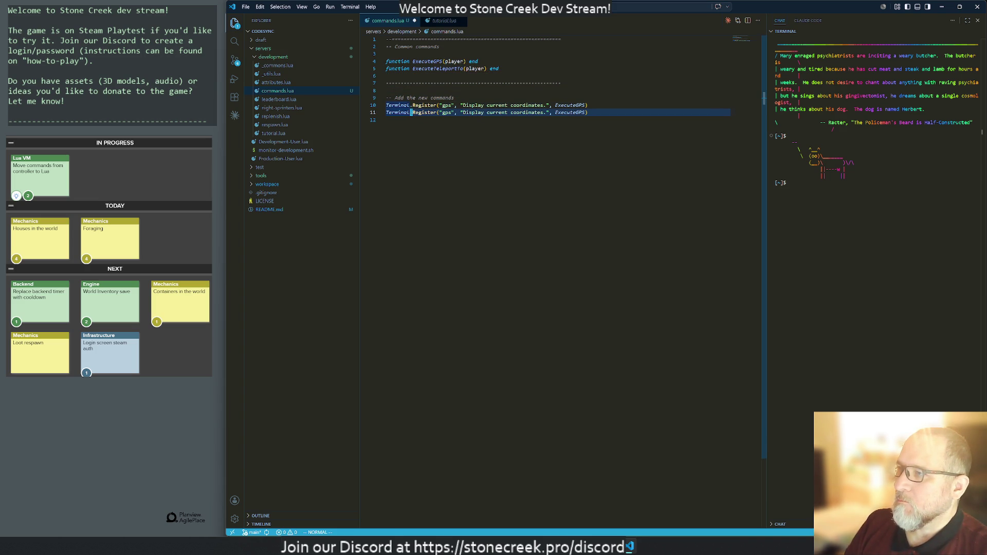
pyautogui.press('c')
pyautogui.press('i')
pyautogui.press('"')
pyautogui.write('telep')
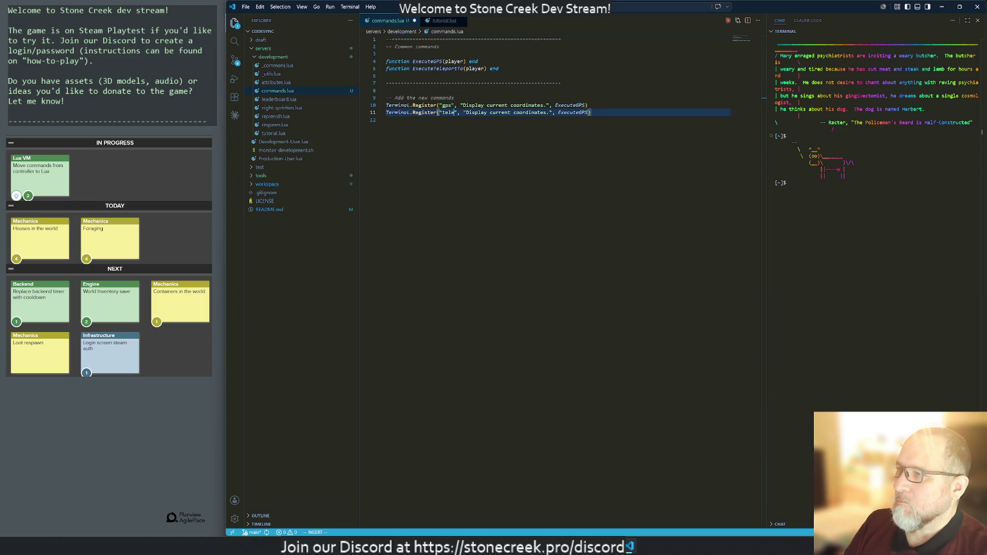
pyautogui.write('ortto')
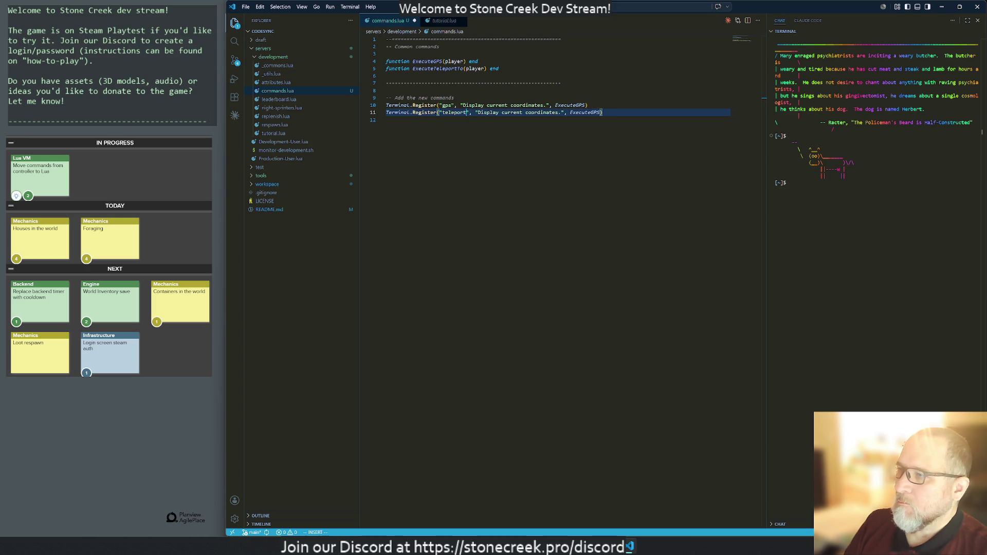
pyautogui.press('Escape')
pyautogui.press('W')
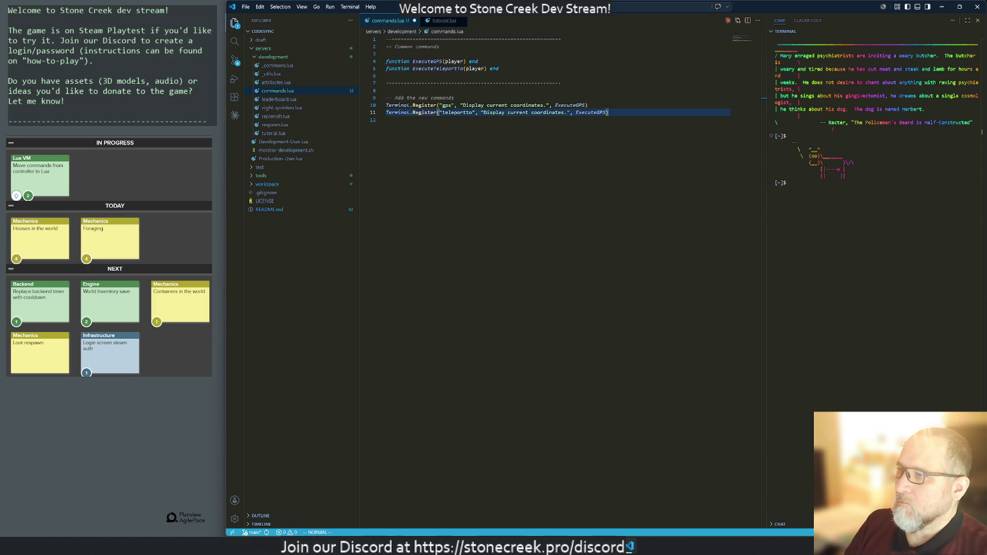
pyautogui.press('h')
pyautogui.press('h')
pyautogui.press('h')
pyautogui.press('x')
pyautogui.press('x')
pyautogui.press('l')
pyautogui.press('l')
pyautogui.press('l')
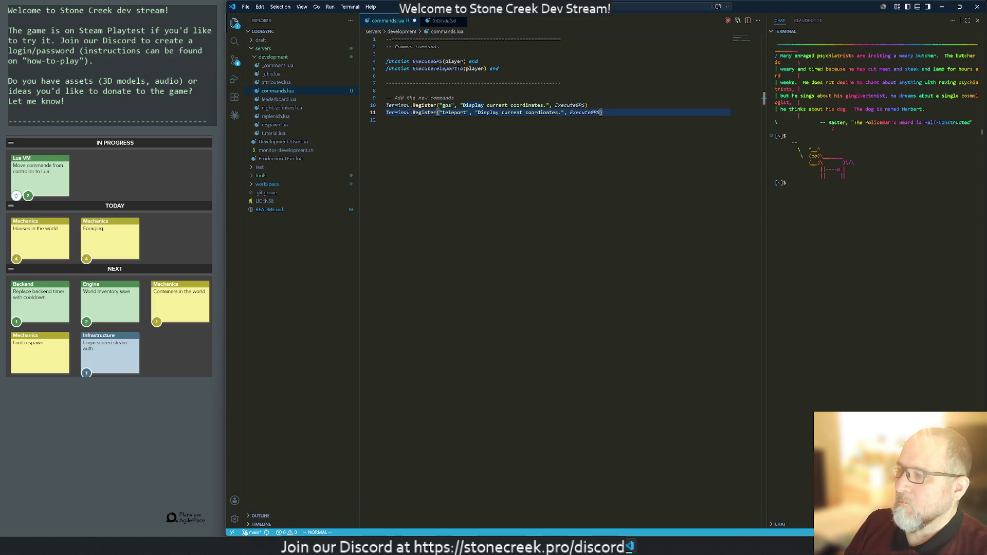
# Step: Rewrite the teleport description to say it teleports the player to a location
pyautogui.press('c')
pyautogui.press('t')
pyautogui.press('.')
pyautogui.write('Teleport th')
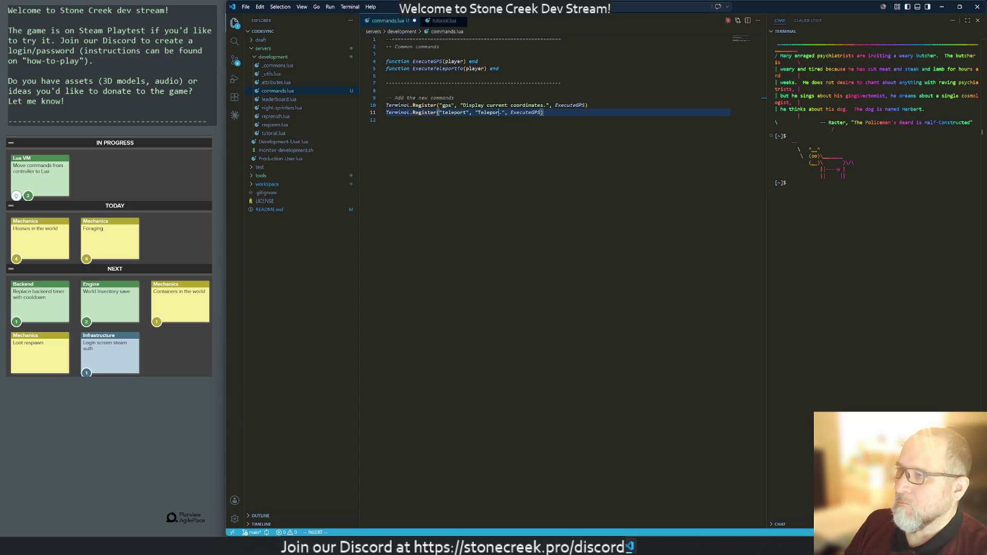
pyautogui.write('e player to ')
pyautogui.write('the coordinate')
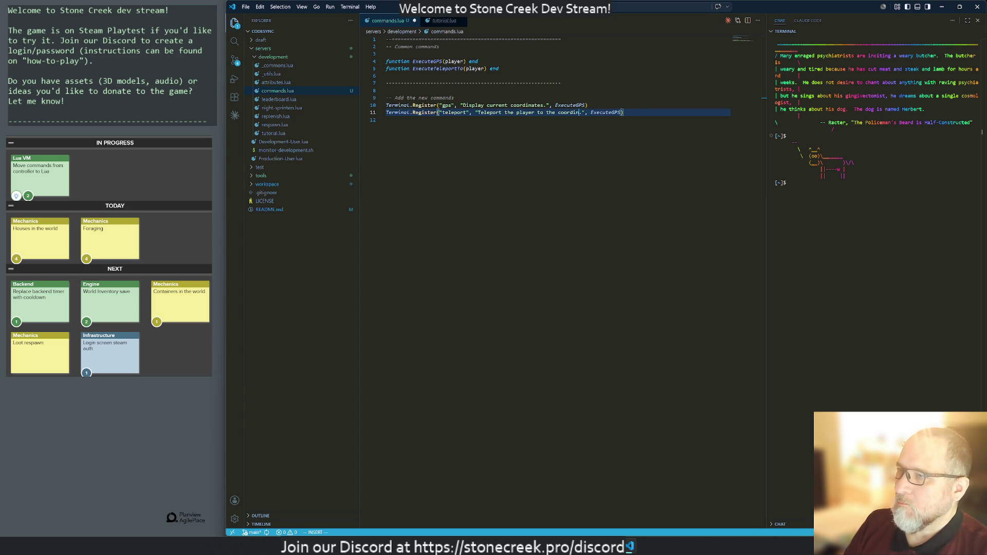
pyautogui.write('s at x,y,z')
pyautogui.press('Escape')
pyautogui.press('h')
pyautogui.press('h')
pyautogui.press('b')
pyautogui.press('b')
pyautogui.press('b')
pyautogui.press('l')
pyautogui.press('l')
pyautogui.press('l')
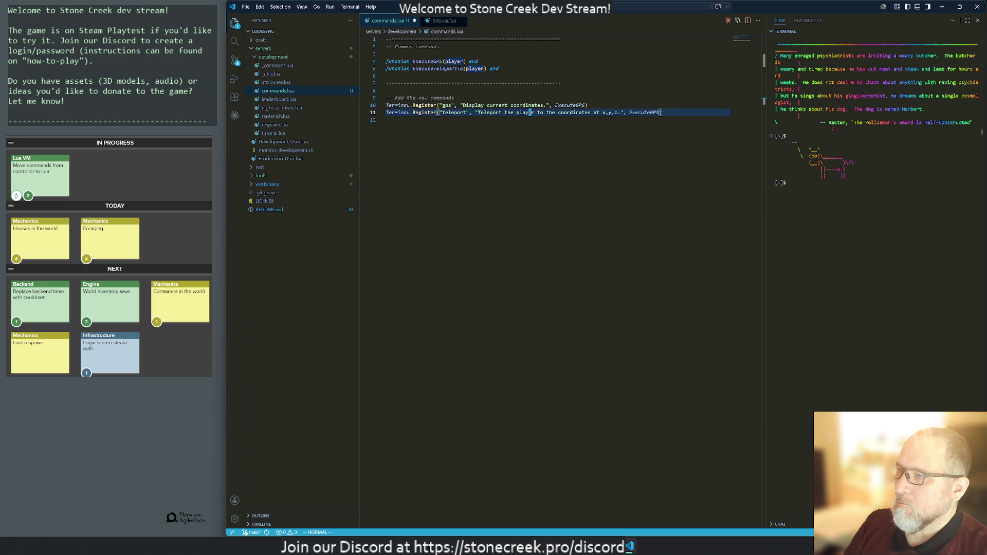
pyautogui.press('w')
pyautogui.press('w')
pyautogui.write('ia location.')
pyautogui.press('Escape')
pyautogui.press('d')
pyautogui.press('t')
pyautogui.press('"')
pyautogui.press('x')
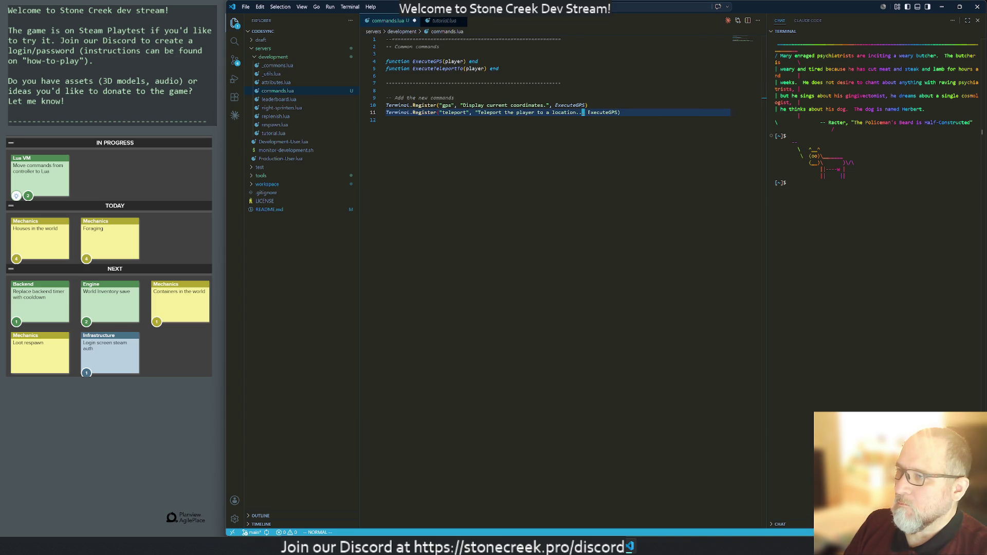
# Step: Point the teleport command at ExecuteTeleport and rename the ExecuteTeleportTo function to match
pyautogui.press('$')
pyautogui.press('b')
pyautogui.write('e')
pyautogui.write('cuteTeleport')
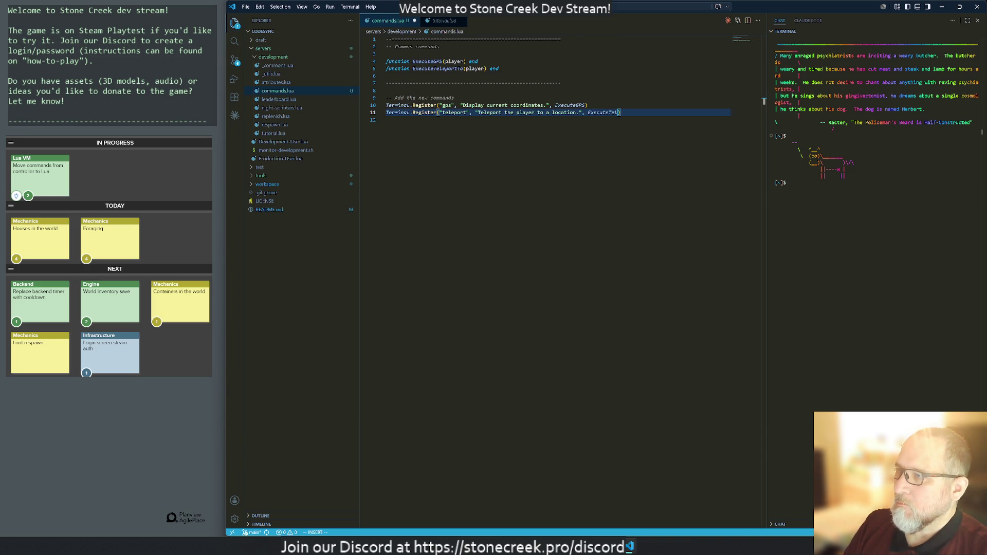
pyautogui.press('Escape')
pyautogui.press('/')
pyautogui.write('To')
pyautogui.press('Return')
pyautogui.press('x')
pyautogui.press('x')
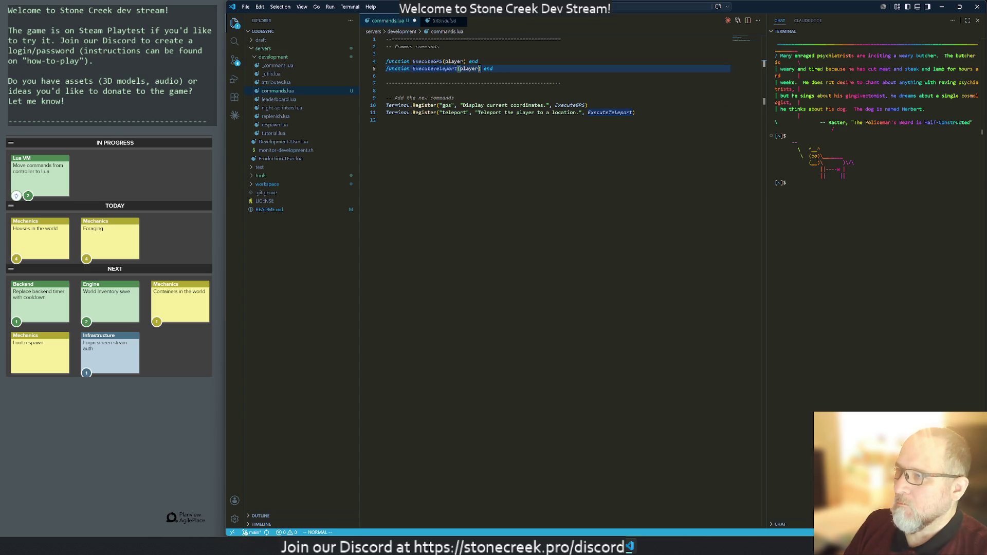
pyautogui.press('n')
pyautogui.press('j')
pyautogui.press('j')
pyautogui.press('j')
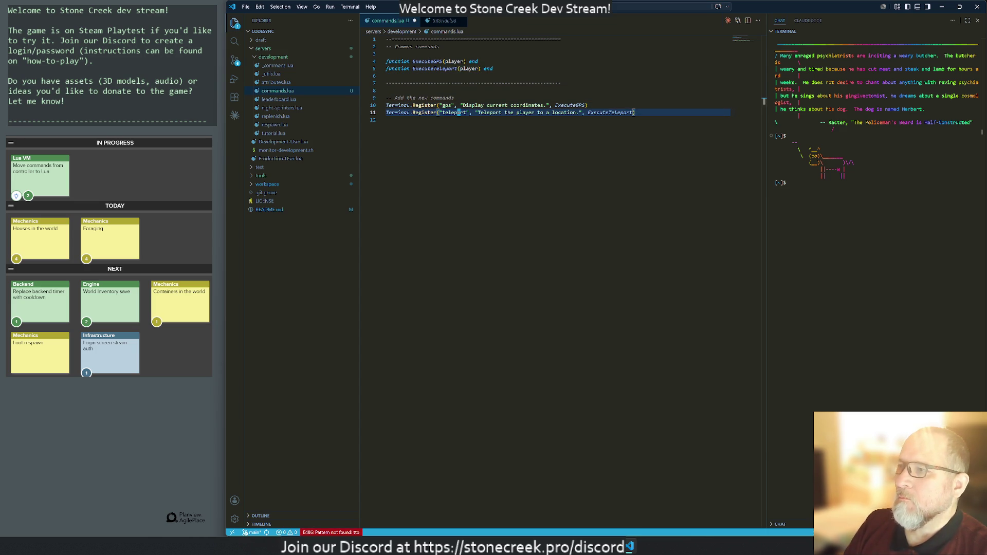
pyautogui.press('y')
pyautogui.press('y')
pyautogui.press('p')
pyautogui.hotkey('alt', 'Tab')
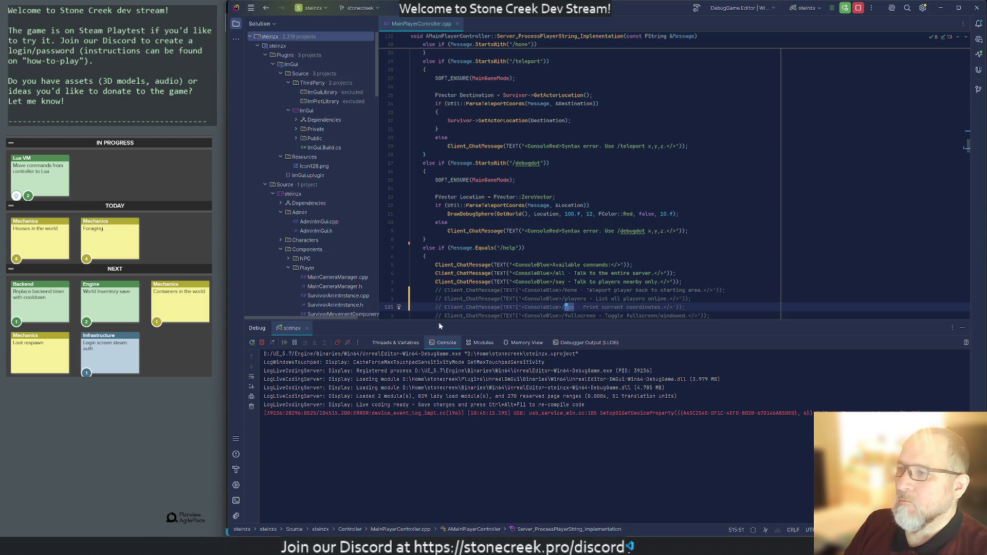
# Step: Delete the commented /gps help line and locate the /teleport branch, starting a line selection on it
pyautogui.press('k')
pyautogui.press('d')
pyautogui.press('d')
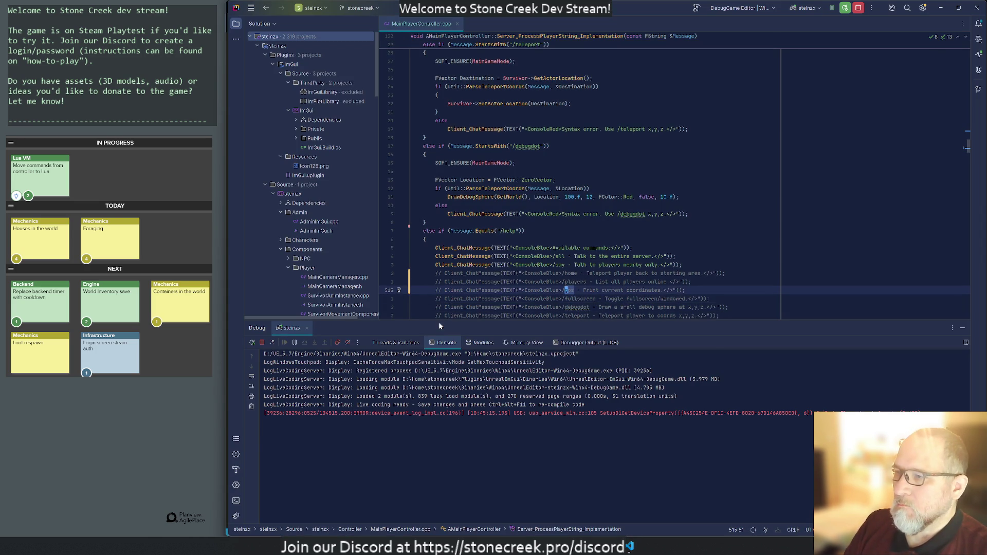
pyautogui.press('j')
pyautogui.press('j')
pyautogui.press('w')
pyautogui.press('w')
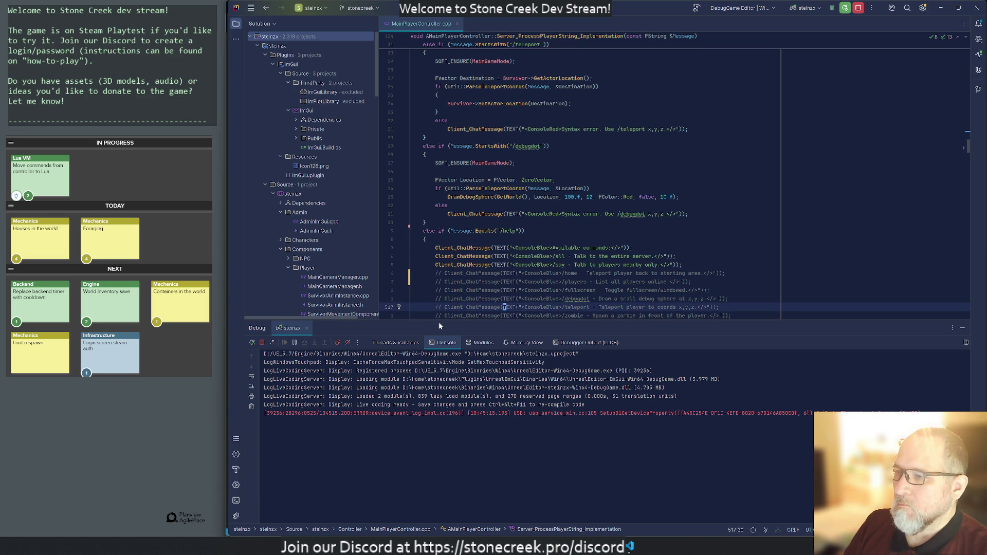
pyautogui.press('*')
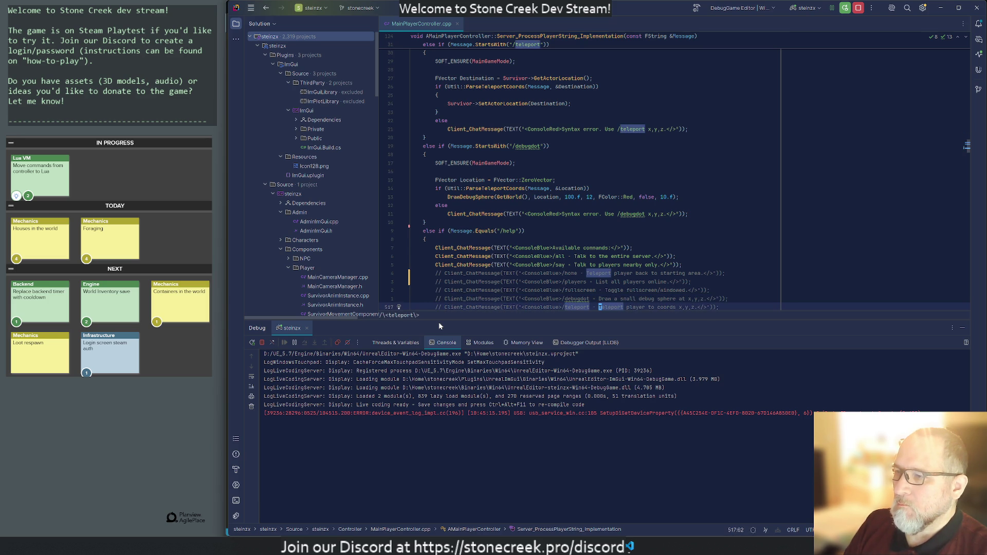
pyautogui.press('N')
pyautogui.press('N')
pyautogui.press('N')
pyautogui.press('V')
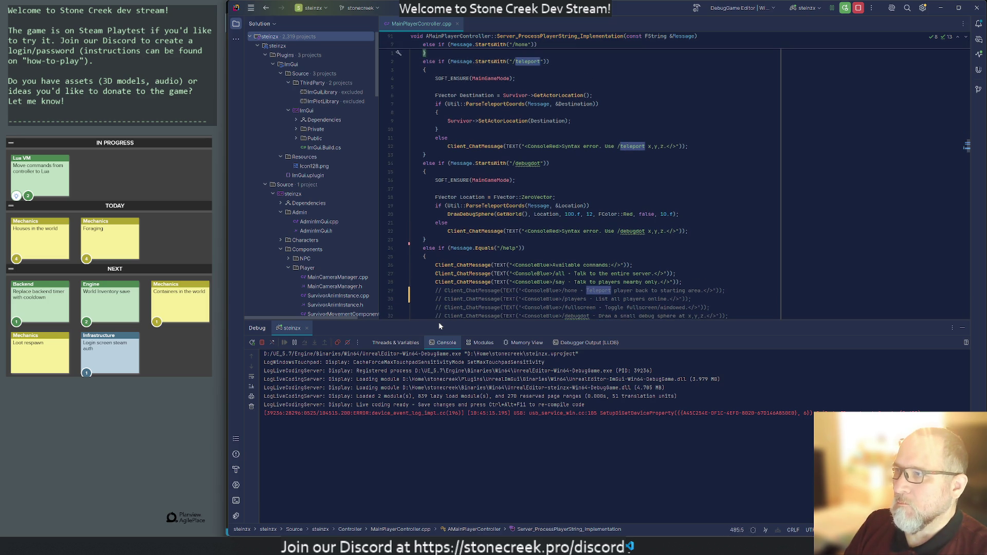
pyautogui.press('j')
pyautogui.press('j')
pyautogui.press('j')
pyautogui.press('j')
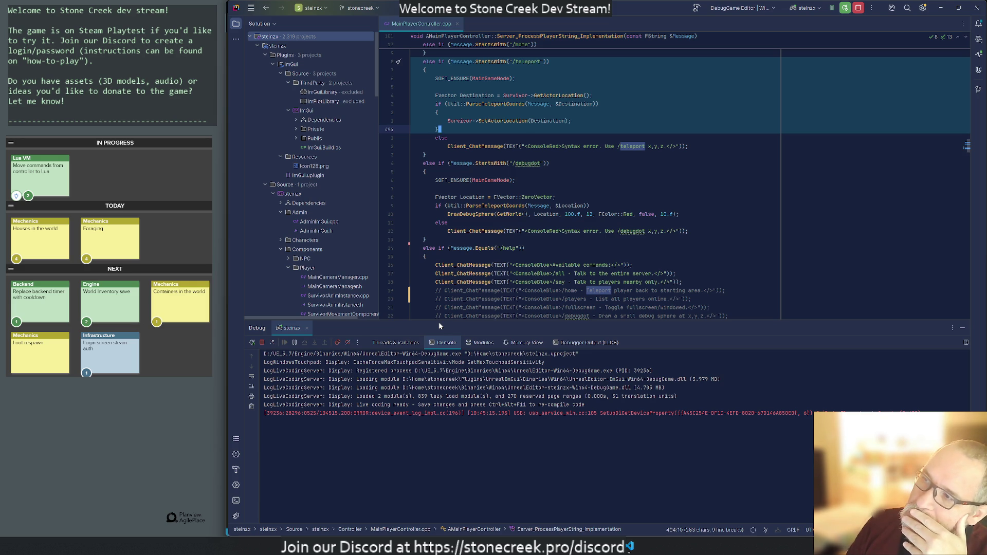
# Step: Comment out the entire /teleport branch down to its closing brace
pyautogui.hotkey('shift', 'Down')
pyautogui.hotkey('shift', 'Down')
pyautogui.hotkey('shift', 'Down')
pyautogui.hotkey('ctrl', '/')
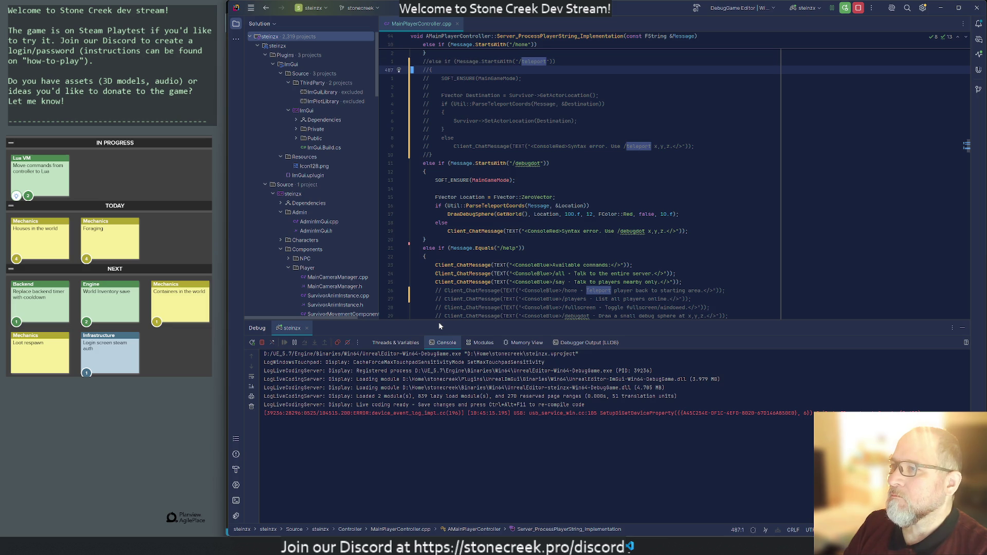
pyautogui.hotkey('alt', 'Tab')
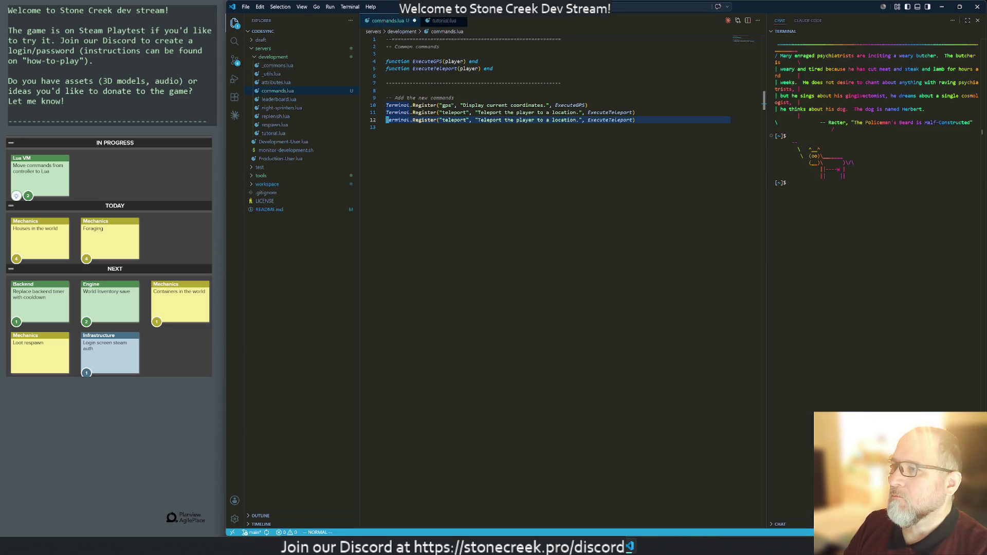
# Step: Delete the duplicate teleport registration and add '-- /debugdot' and '-- /home' note comments
pyautogui.press('d')
pyautogui.press('d')
pyautogui.press('o')
pyautogui.write('-- /debug')
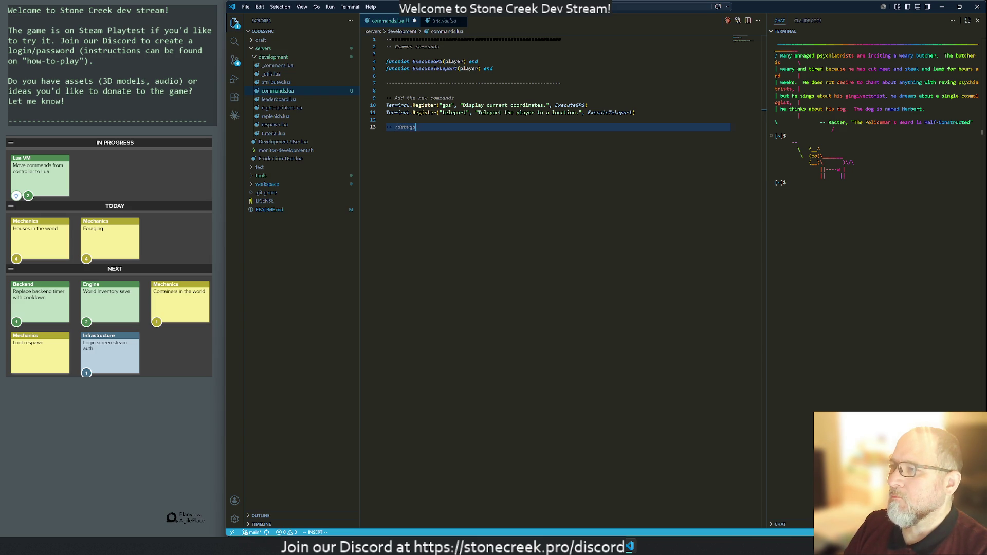
pyautogui.write('ot')
pyautogui.press('Return')
pyautogui.write('-- /tomo')
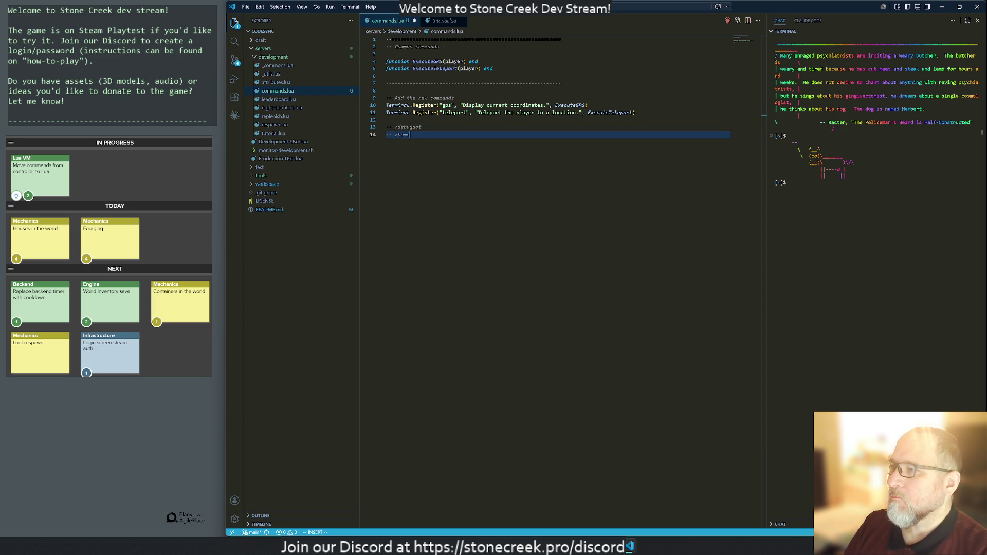
pyautogui.write('home')
pyautogui.press('Return')
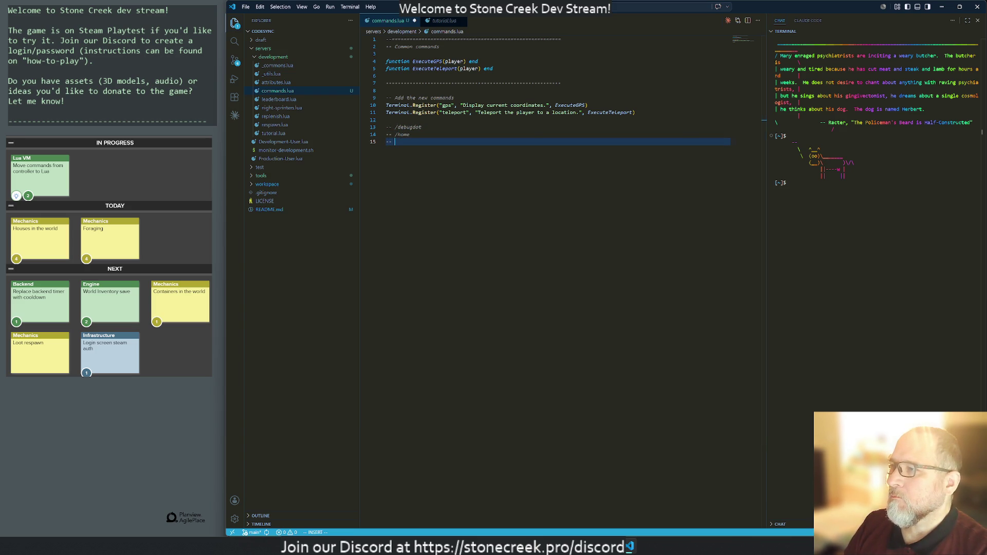
pyautogui.hotkey('alt', 'Tab')
pyautogui.press('Down')
pyautogui.press('Down')
pyautogui.press('Down')
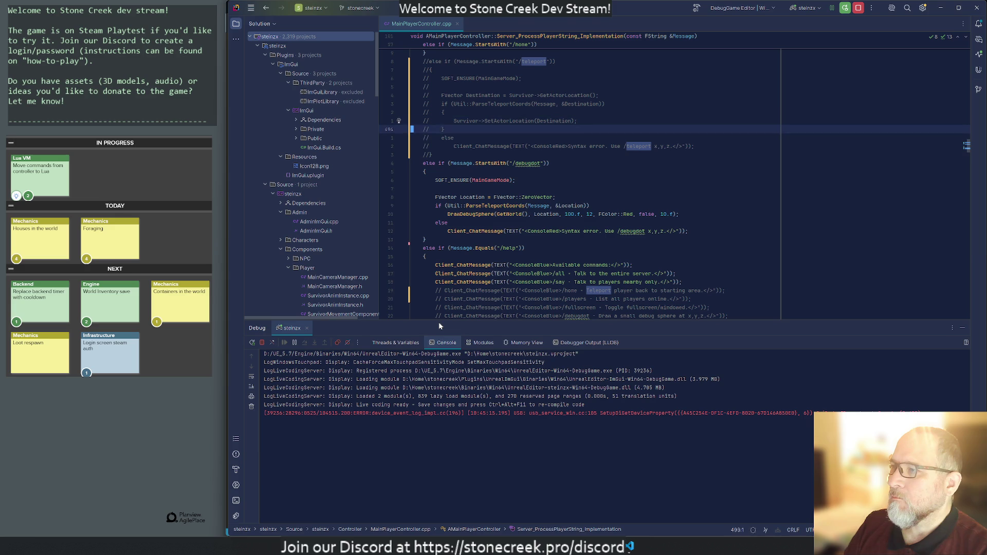
# Step: Comment out the /debugdot, /home and /players branches in MainPlayerController.cpp
pyautogui.hotkey('shift', 'Down')
pyautogui.hotkey('shift', 'Down')
pyautogui.hotkey('shift', 'Down')
pyautogui.hotkey('shift', 'Down')
pyautogui.hotkey('shift', 'Down')
pyautogui.hotkey('shift', 'Down')
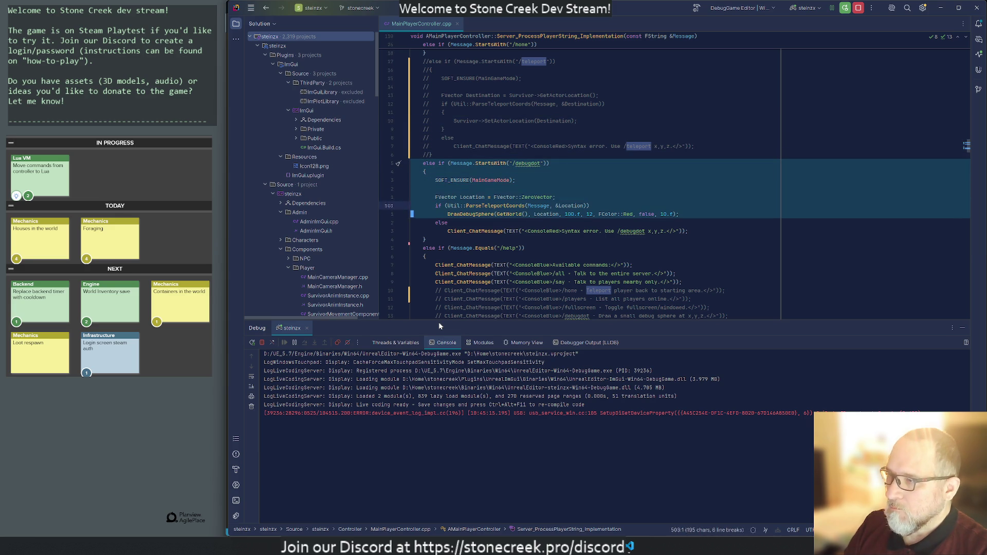
pyautogui.hotkey('ctrl', '/')
pyautogui.press('Up')
pyautogui.press('Up')
pyautogui.press('Up')
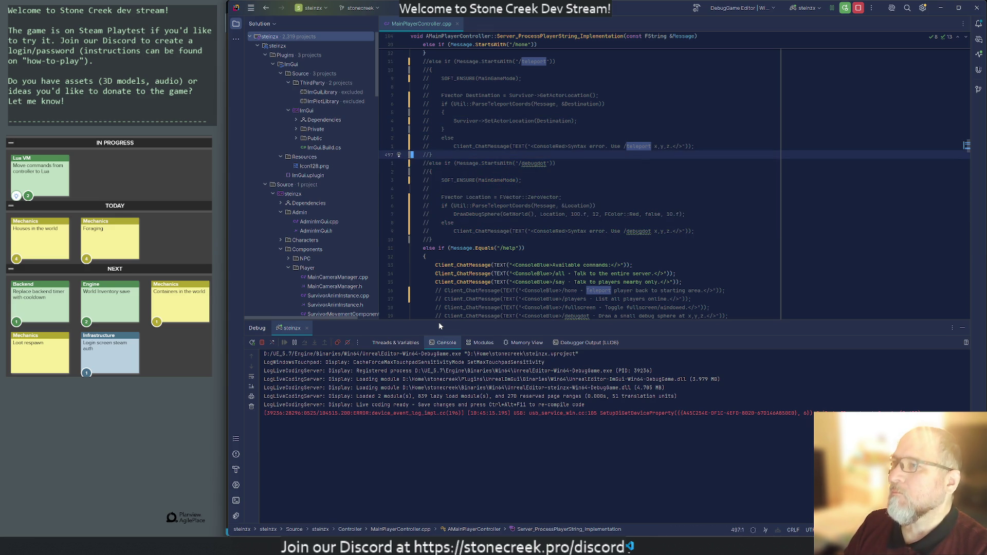
pyautogui.press('Down')
pyautogui.press('Down')
pyautogui.press('Down')
pyautogui.hotkey('shift', 'Down')
pyautogui.hotkey('shift', 'Down')
pyautogui.hotkey('shift', 'Down')
pyautogui.hotkey('shift', 'Down')
pyautogui.hotkey('shift', 'Down')
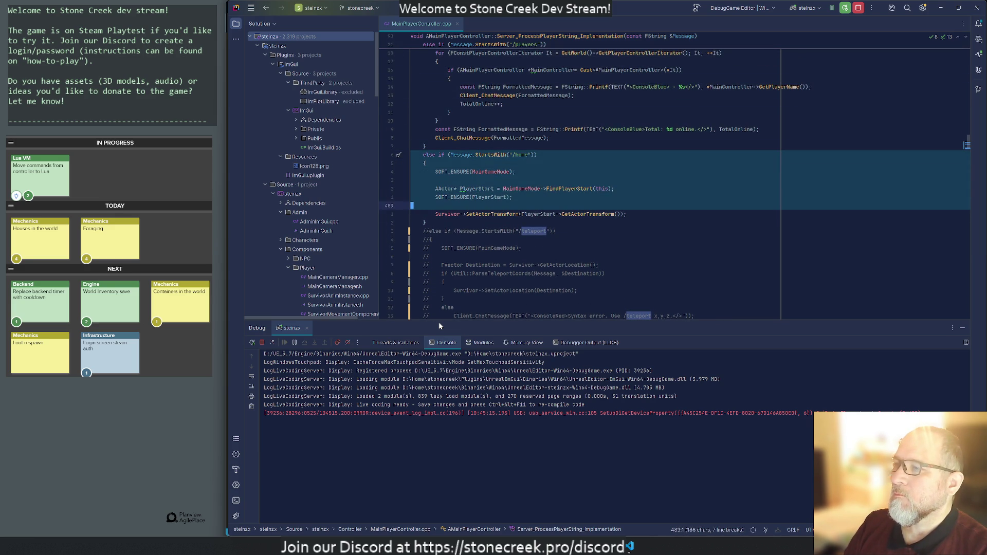
pyautogui.hotkey('ctrl', '/')
pyautogui.press('Up')
pyautogui.press('Up')
pyautogui.press('Up')
pyautogui.press('Up')
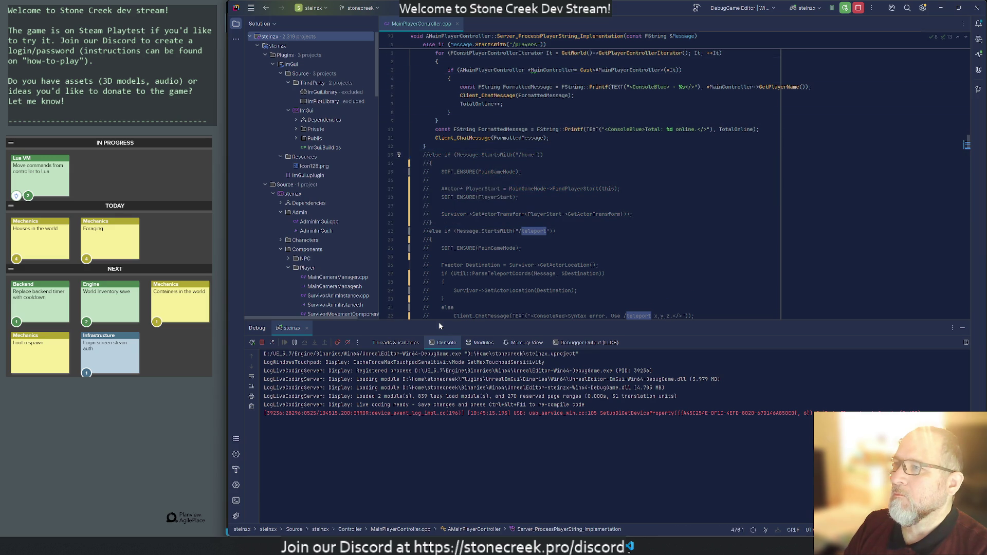
pyautogui.press('Down')
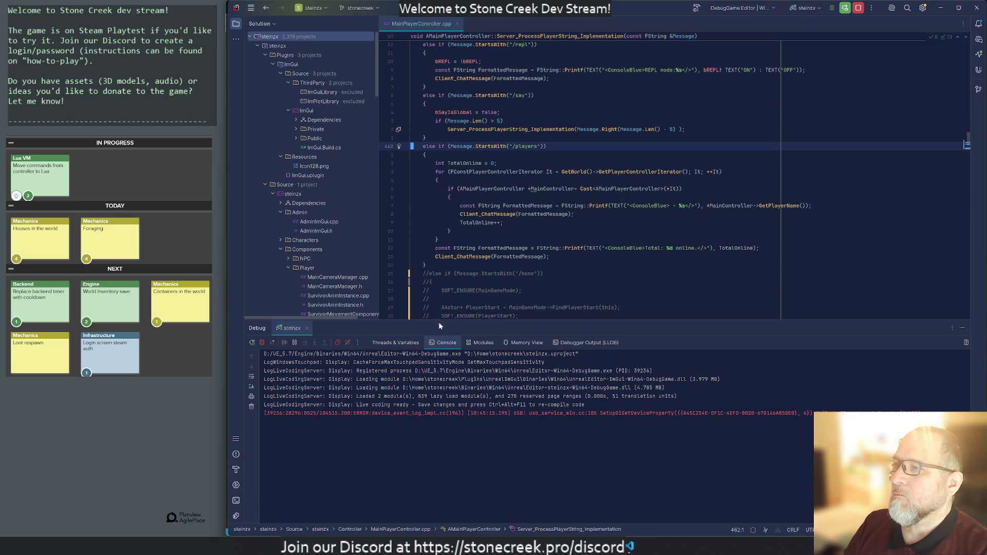
pyautogui.hotkey('shift', 'Down')
pyautogui.hotkey('shift', 'Down')
pyautogui.hotkey('shift', 'Down')
pyautogui.hotkey('ctrl', '/')
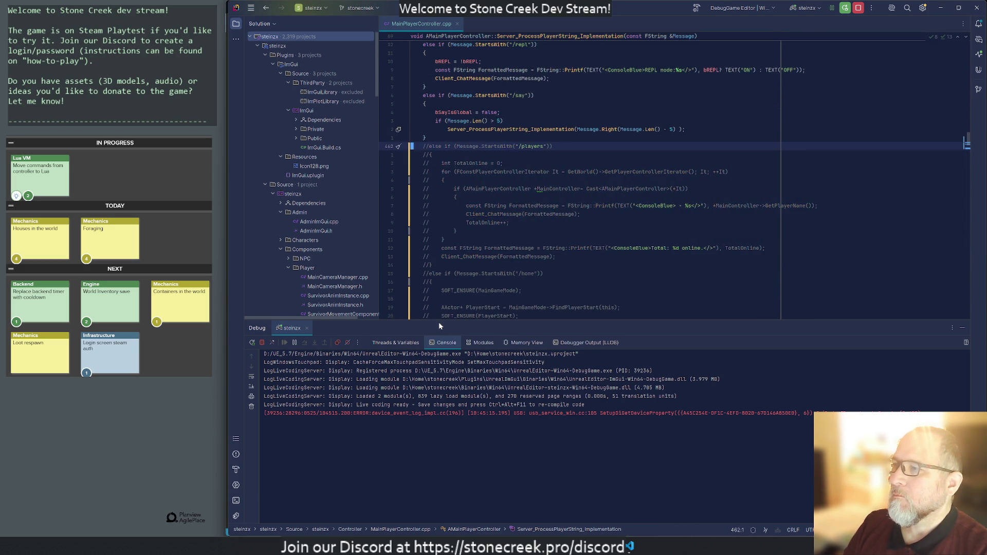
pyautogui.hotkey('alt', 'Tab')
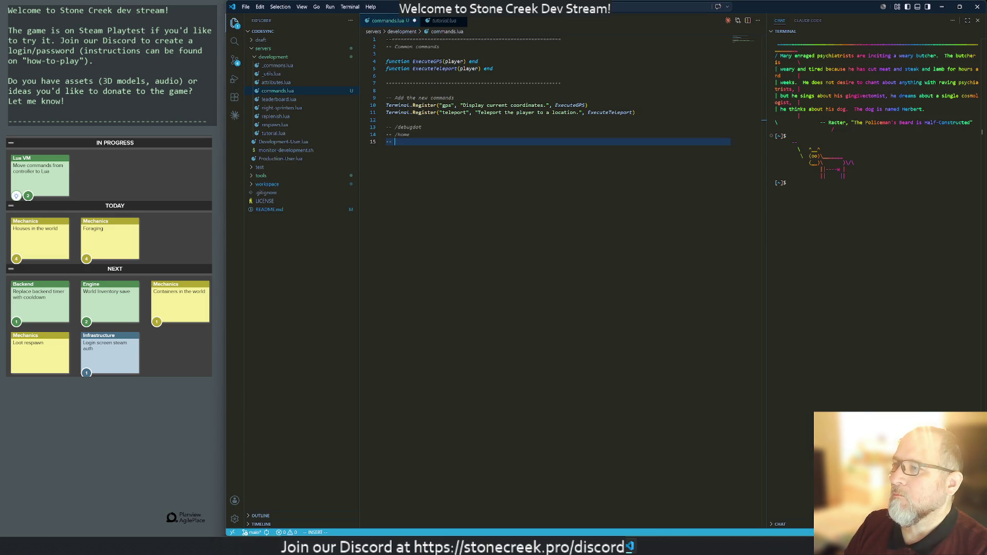
pyautogui.write('/players')
# Step: Finish the '-- /players' note line in commands.lua, then return to the C++ controller
pyautogui.press('Return')
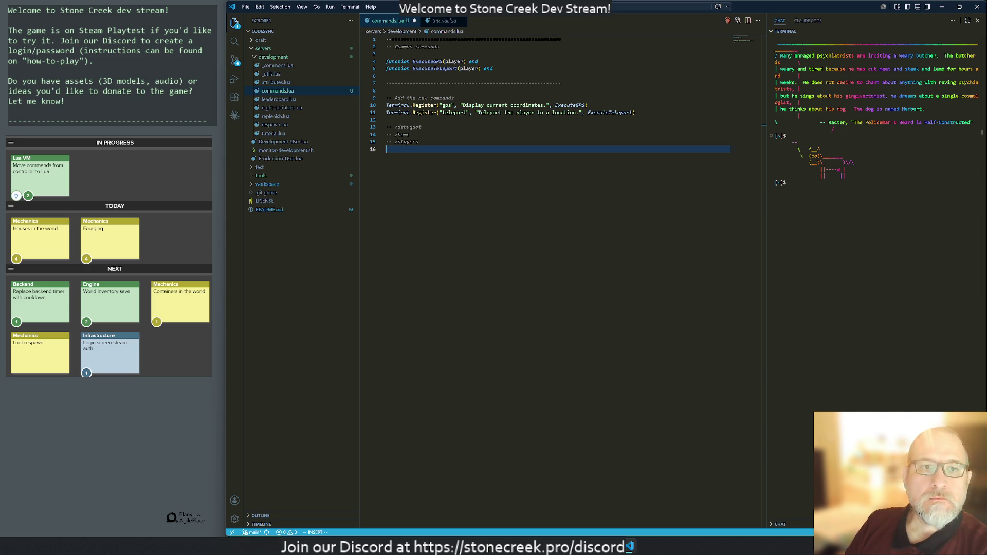
pyautogui.hotkey('alt', 'Tab')
pyautogui.press('Up')
pyautogui.press('Up')
pyautogui.press('Up')
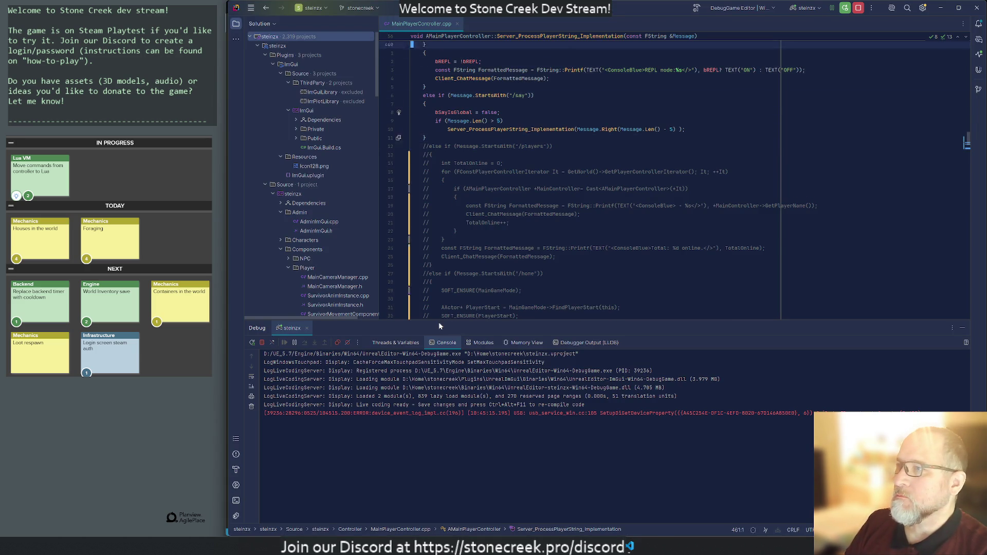
# Step: Remove 'else' from the /all condition so it becomes the first command check
pyautogui.press('Up')
pyautogui.press('Up')
pyautogui.press('Up')
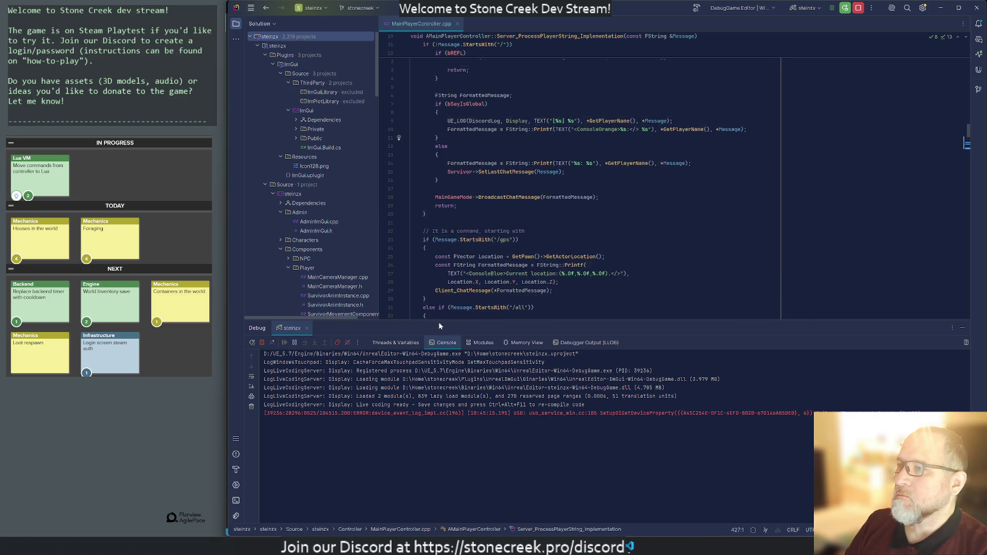
pyautogui.press('Down')
pyautogui.press('Down')
pyautogui.press('Down')
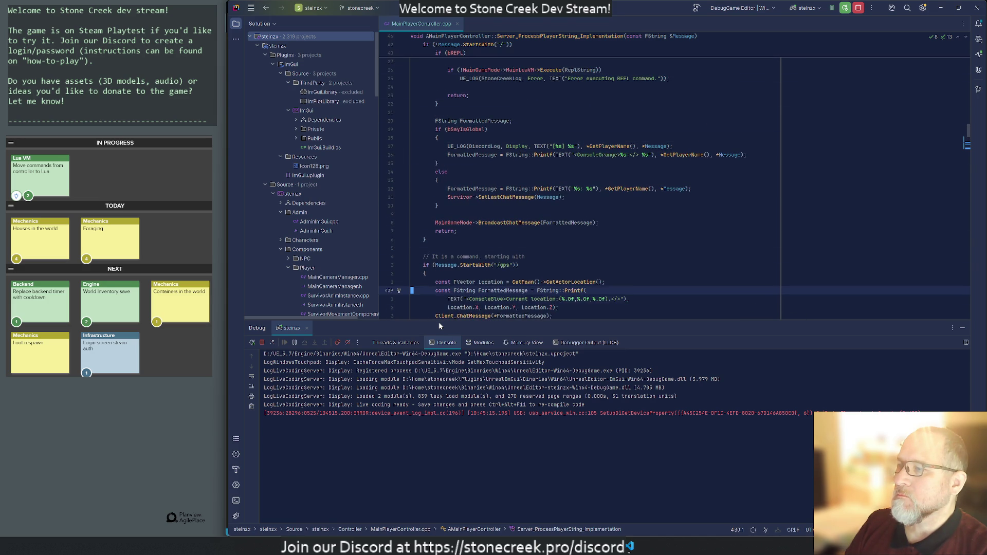
pyautogui.press('Down')
pyautogui.press('Down')
pyautogui.press('Down')
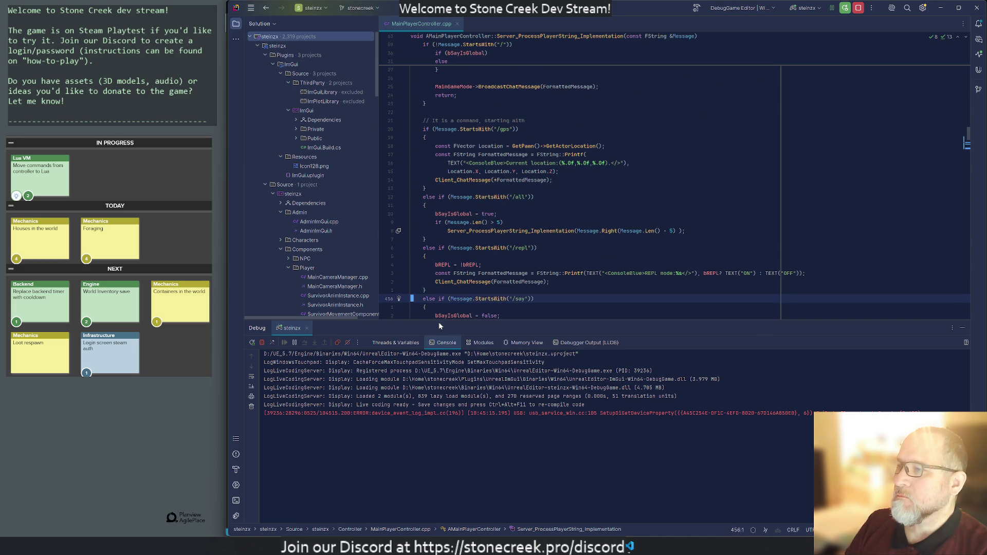
pyautogui.press('Up')
pyautogui.press('Up')
pyautogui.press('Home')
pyautogui.press('Delete')
pyautogui.press('Delete')
pyautogui.press('Delete')
pyautogui.press('Up')
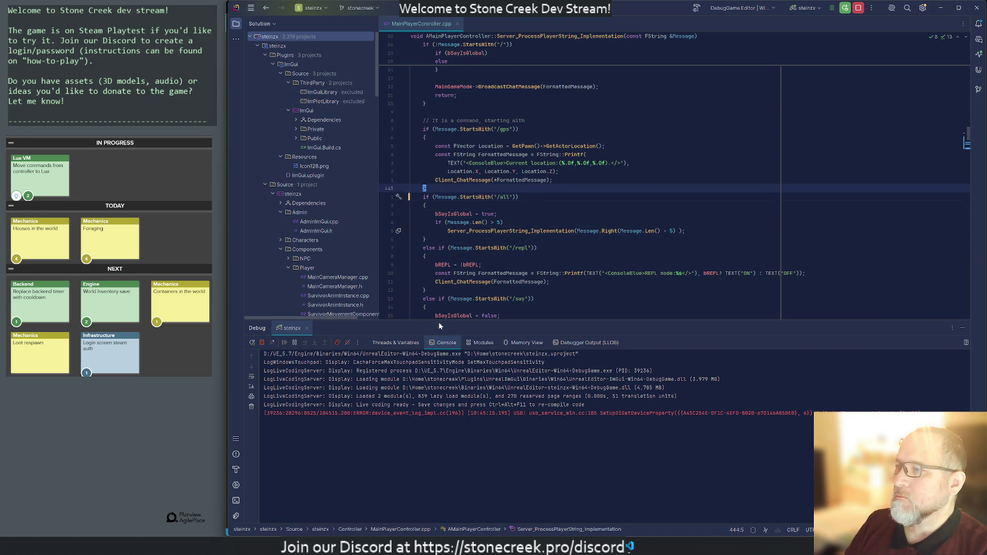
# Step: Move the /gps block below the /say block and comment it out
pyautogui.hotkey('ctrl', 'w')
pyautogui.hotkey('ctrl', 'w')
pyautogui.hotkey('ctrl', 'w')
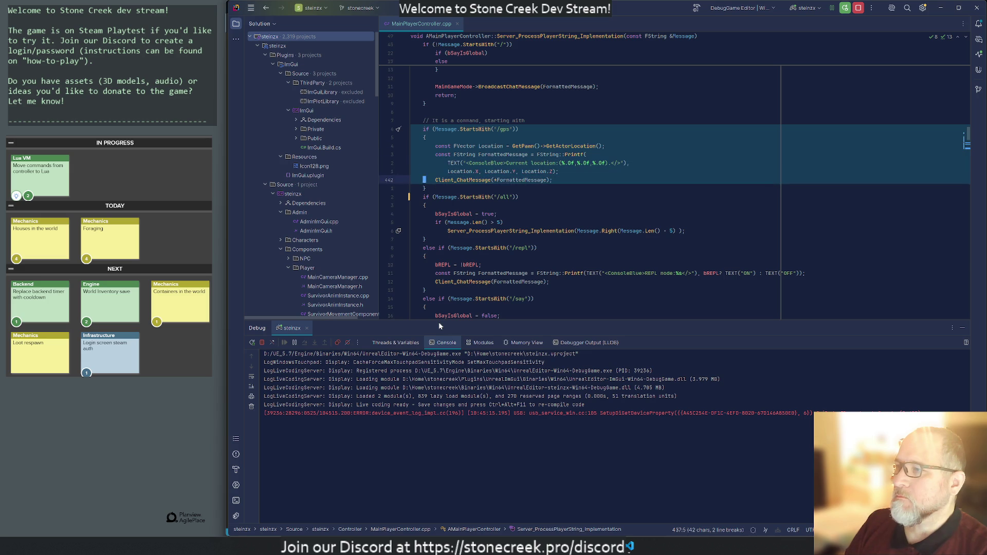
pyautogui.hotkey('ctrl', 'x')
pyautogui.press('Down')
pyautogui.press('Down')
pyautogui.press('Down')
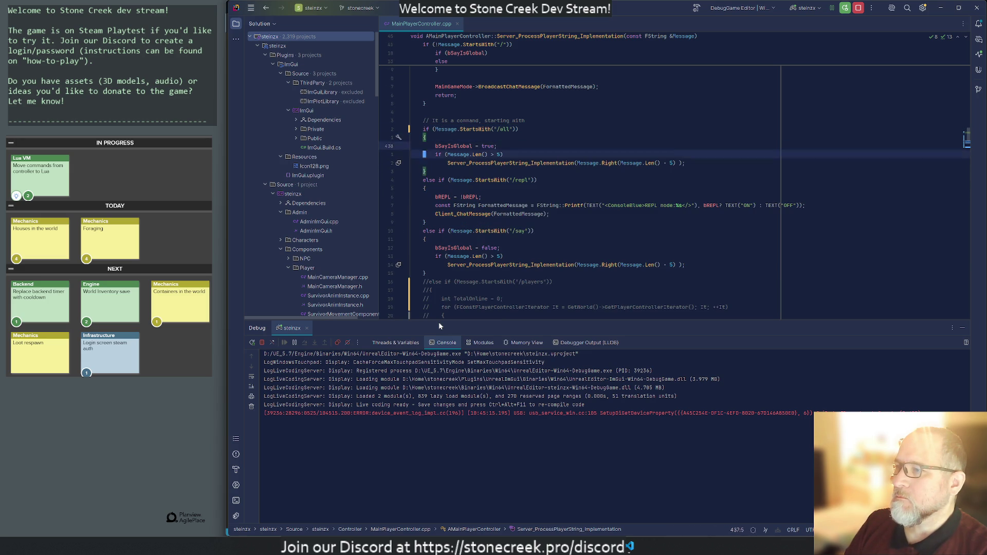
pyautogui.hotkey('ctrl', 'v')
pyautogui.hotkey('shift', 'Down')
pyautogui.hotkey('shift', 'Down')
pyautogui.hotkey('shift', 'Down')
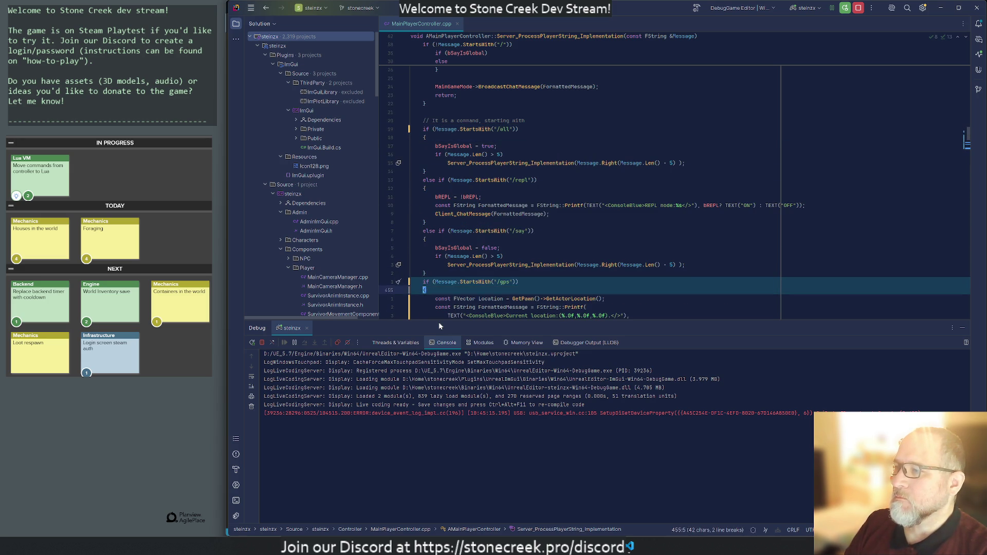
pyautogui.hotkey('ctrl', '/')
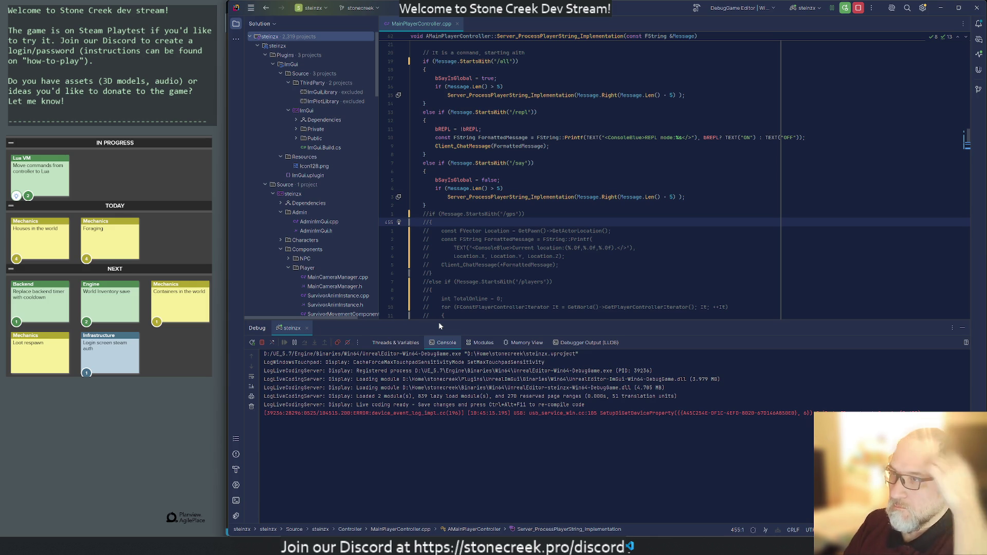
pyautogui.scroll(13, 674, 180)
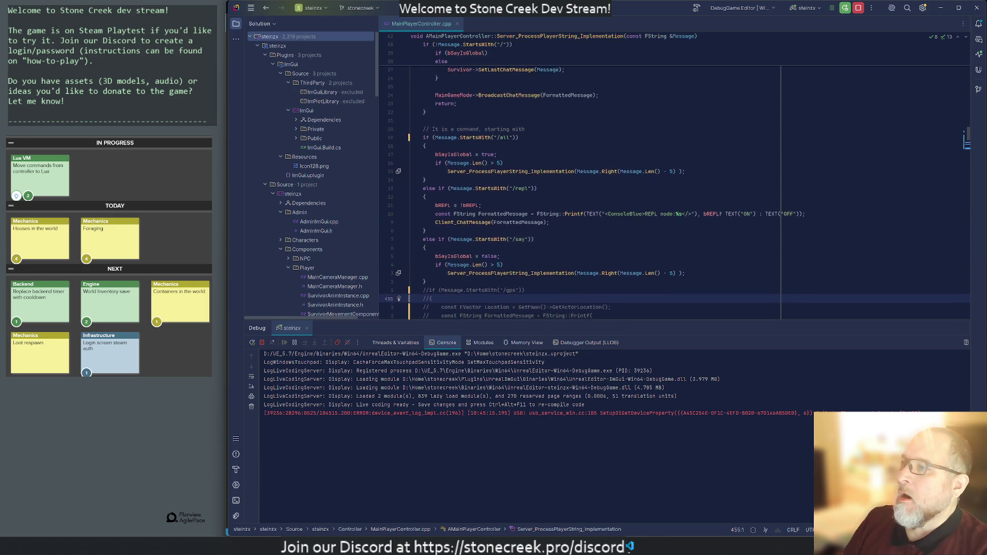
pyautogui.scroll(2, 675, 180)
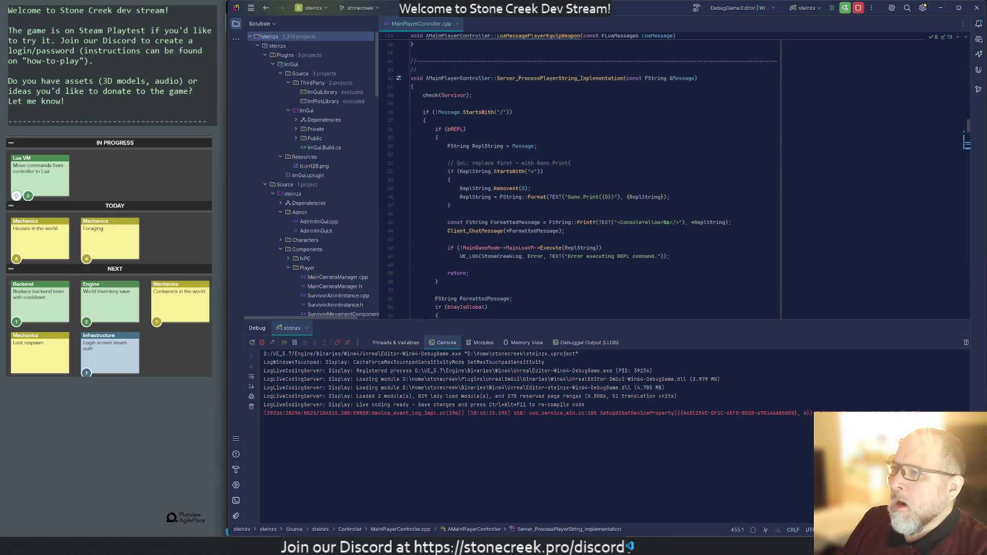
pyautogui.scroll(-20, 675, 180)
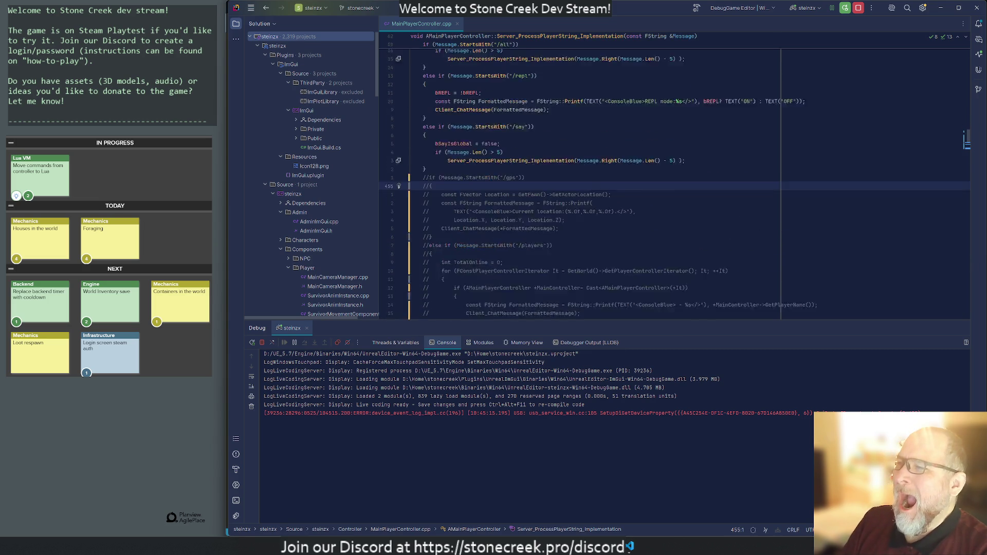
pyautogui.scroll(-12, 675, 180)
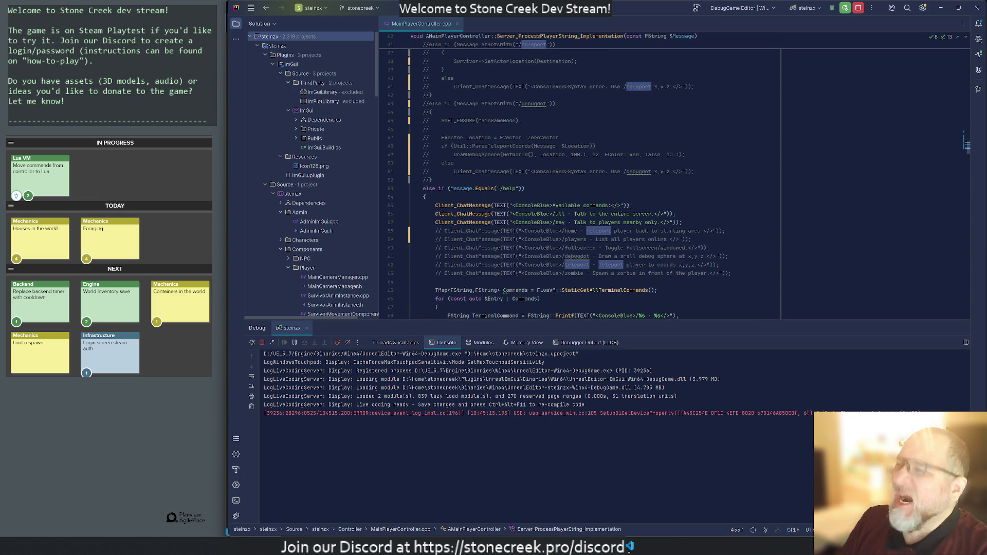
pyautogui.scroll(-11, 675, 180)
pyautogui.scroll(-2, 582, 184)
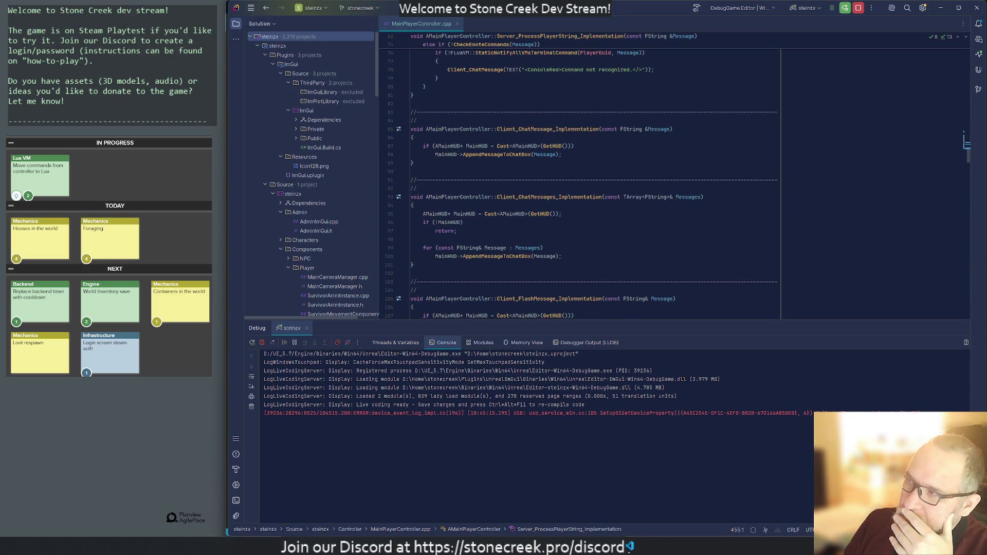
pyautogui.hotkey('alt', 'Tab')
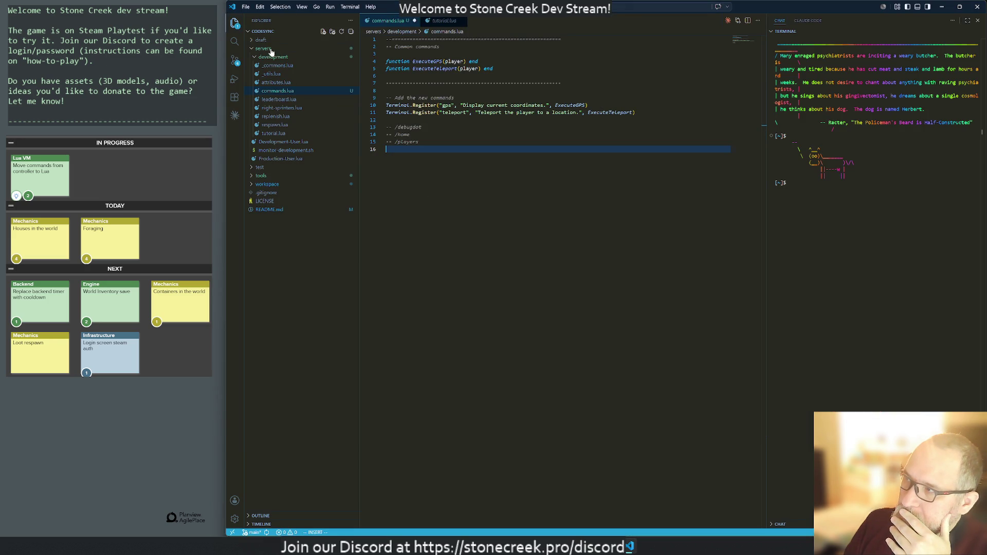
# Step: Add a new foraging.lua file under servers/development, then bring commands.lua back to front
pyautogui.click(256, 58)
pyautogui.click(255, 58)
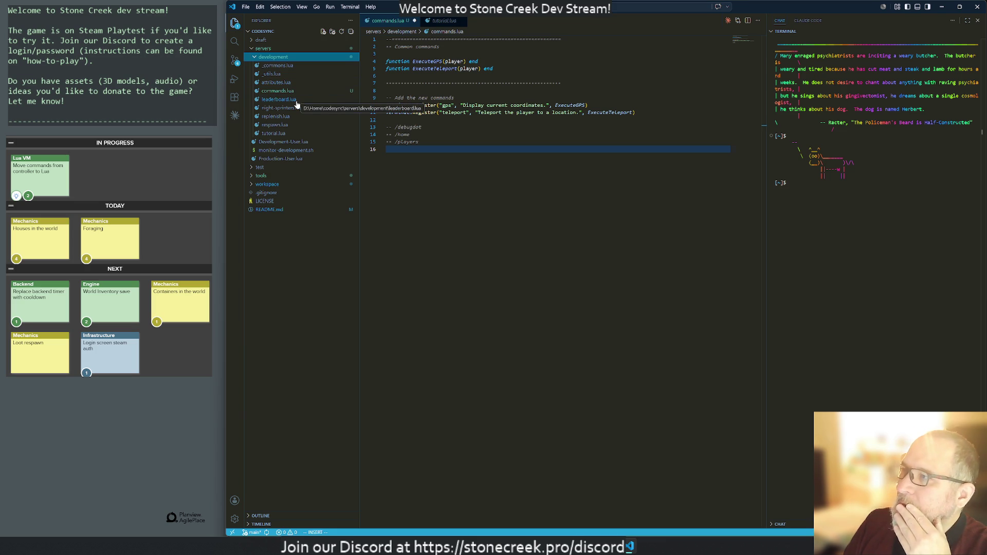
pyautogui.rightClick(267, 58)
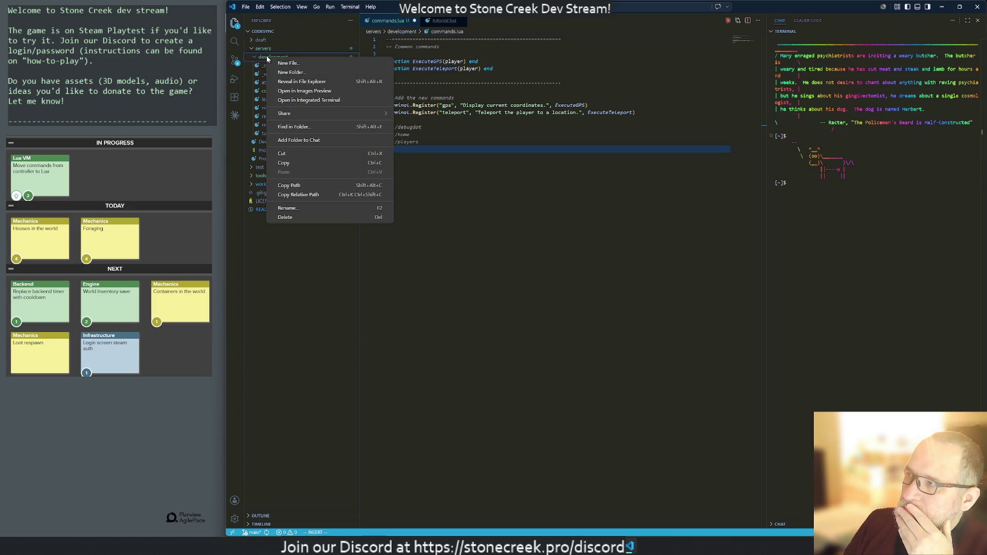
pyautogui.click(280, 63)
pyautogui.write('foraging.lua')
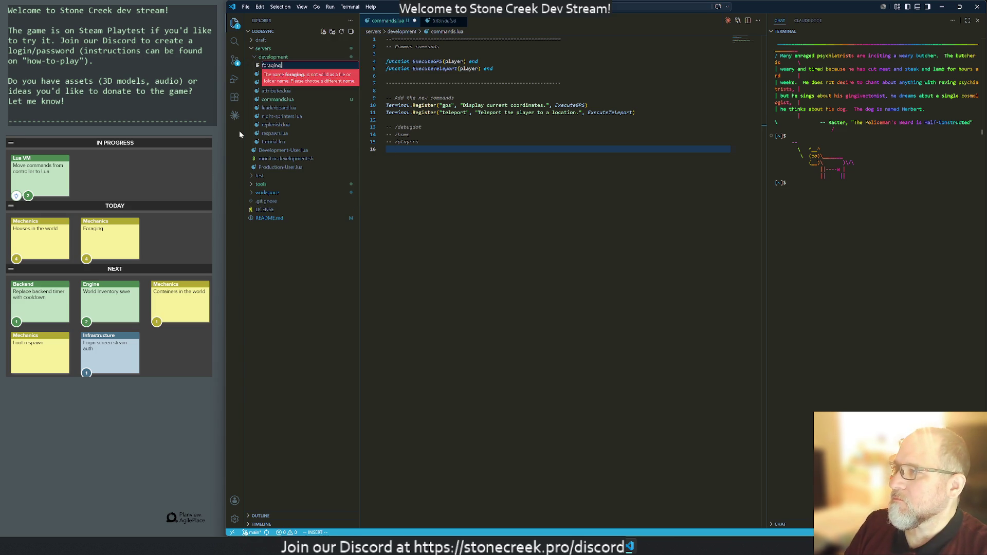
pyautogui.press('Return')
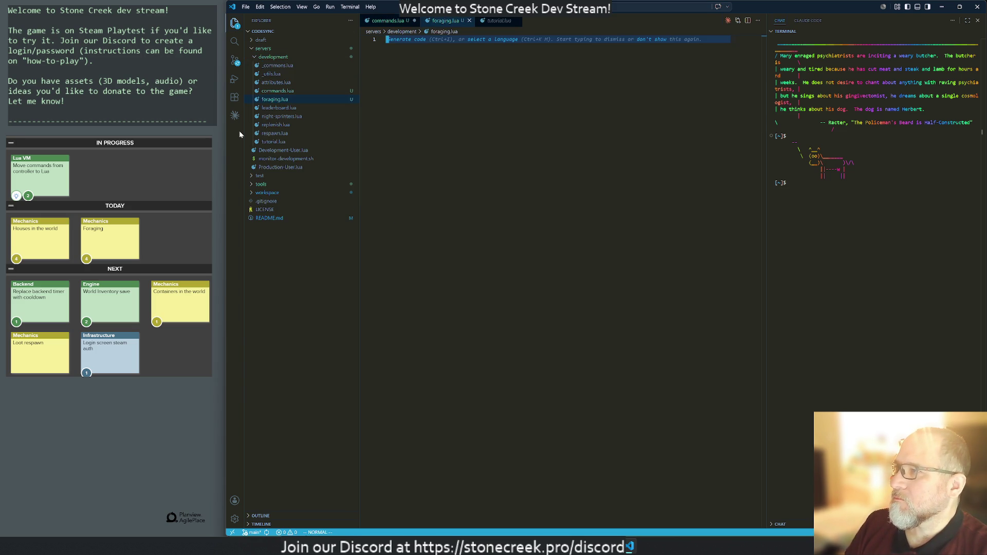
pyautogui.click(387, 21)
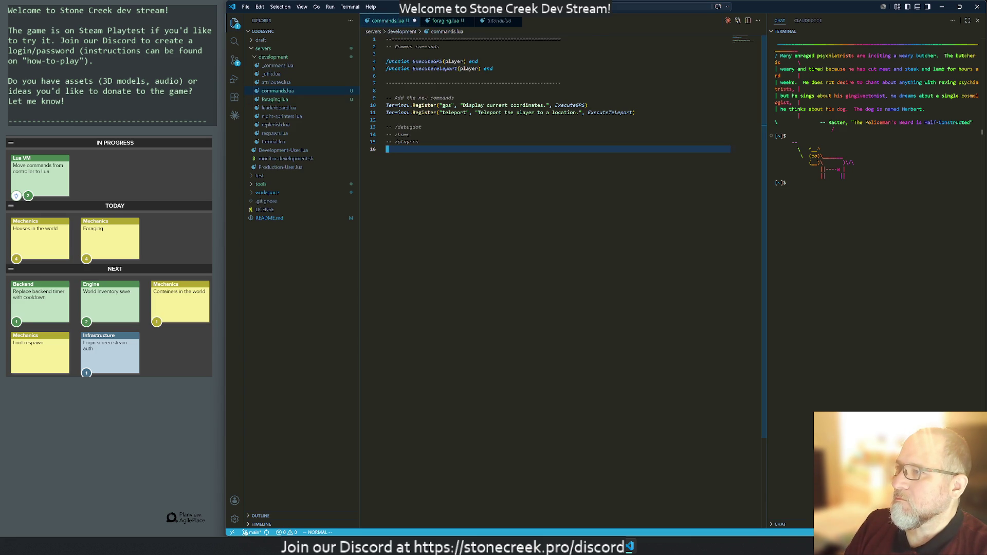
# Step: Copy the three-line header from commands.lua into foraging.lua and title it 'Foraging'
pyautogui.press('g')
pyautogui.press('g')
pyautogui.hotkey('shift', 'v')
pyautogui.press('j')
pyautogui.press('j')
pyautogui.press('y')
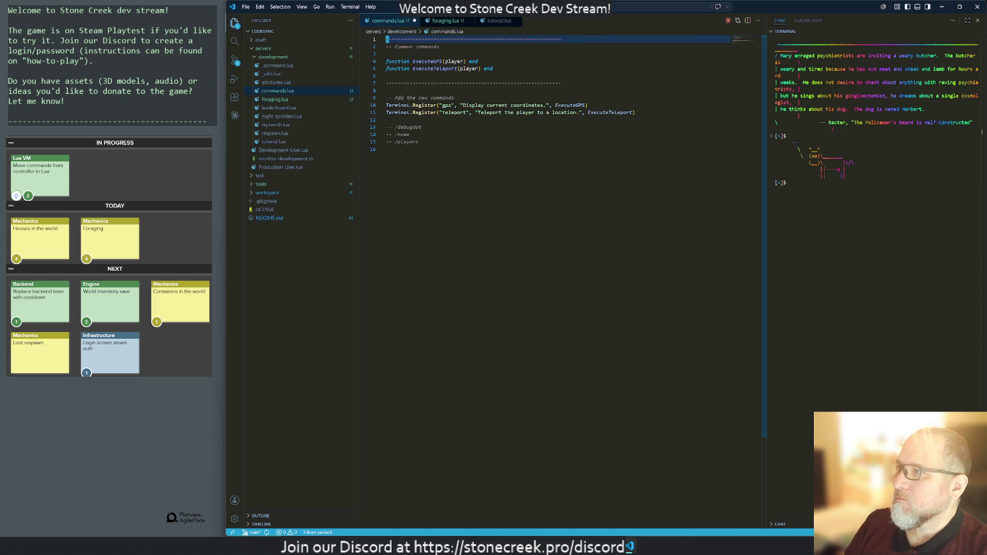
pyautogui.press('g')
pyautogui.press('t')
pyautogui.press('P')
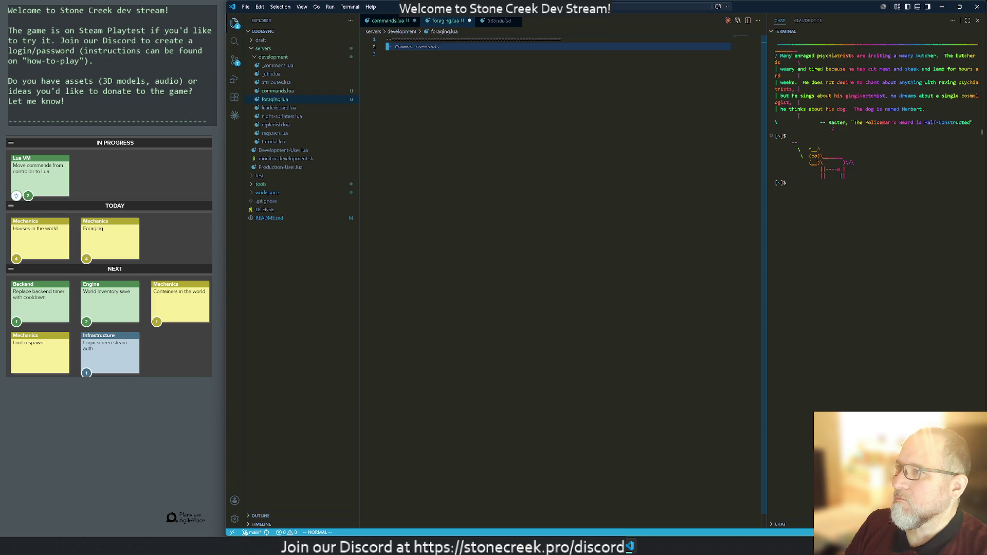
pyautogui.write('Foraging')
pyautogui.press('Escape')
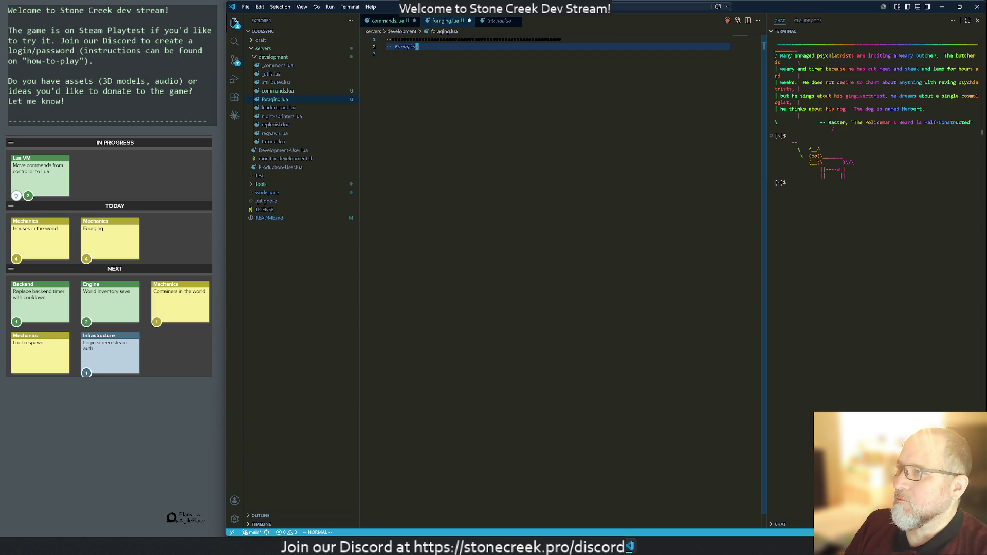
# Step: Copy the three header lines from the top of commands.lua again
pyautogui.press('g')
pyautogui.press('t')
pyautogui.press('j')
pyautogui.press('j')
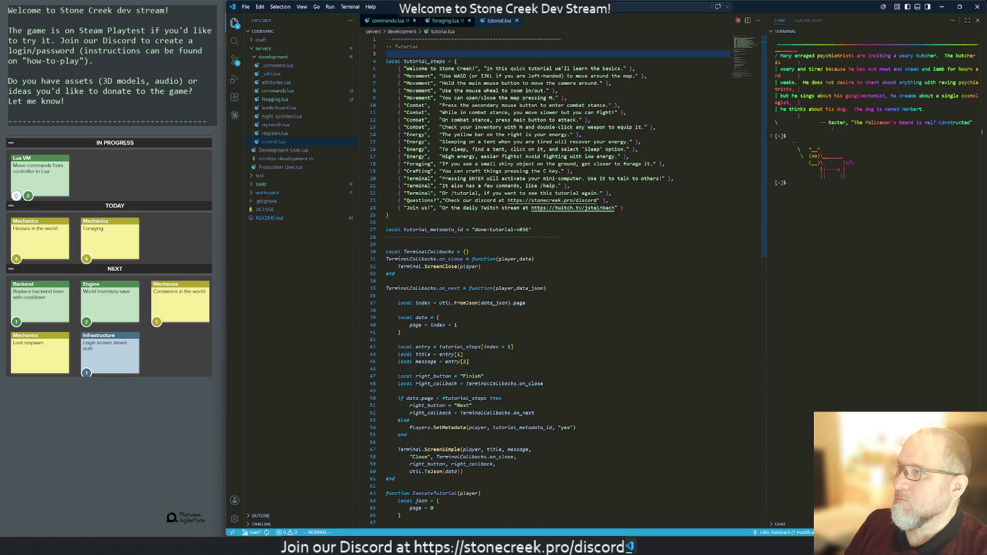
pyautogui.press('g')
pyautogui.press('t')
pyautogui.press('g')
pyautogui.press('g')
pyautogui.press('3')
pyautogui.press('y')
pyautogui.press('y')
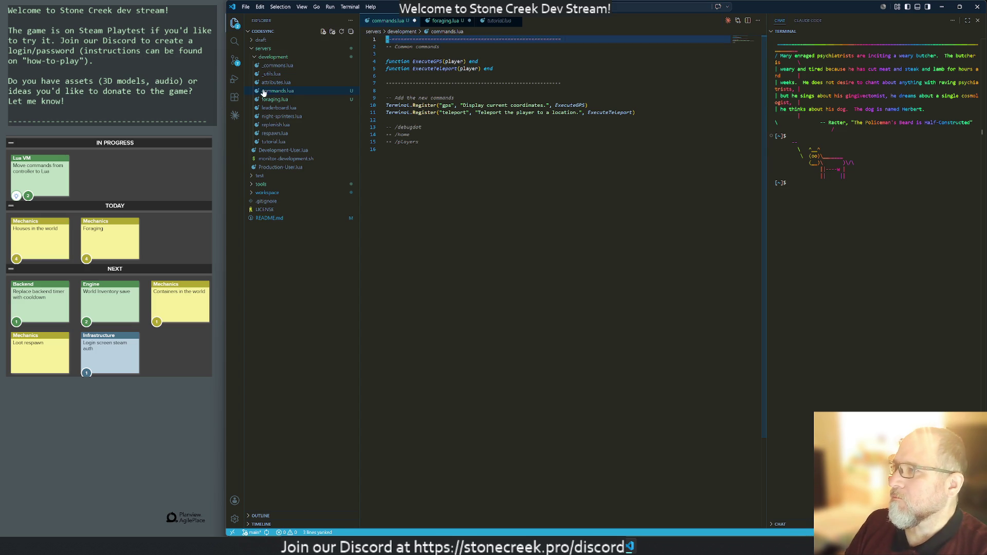
# Step: Paste the header into attributes.lua as 'Player attributes', delete the blank line, then go to AgilePlace
pyautogui.click(281, 83)
pyautogui.press('P')
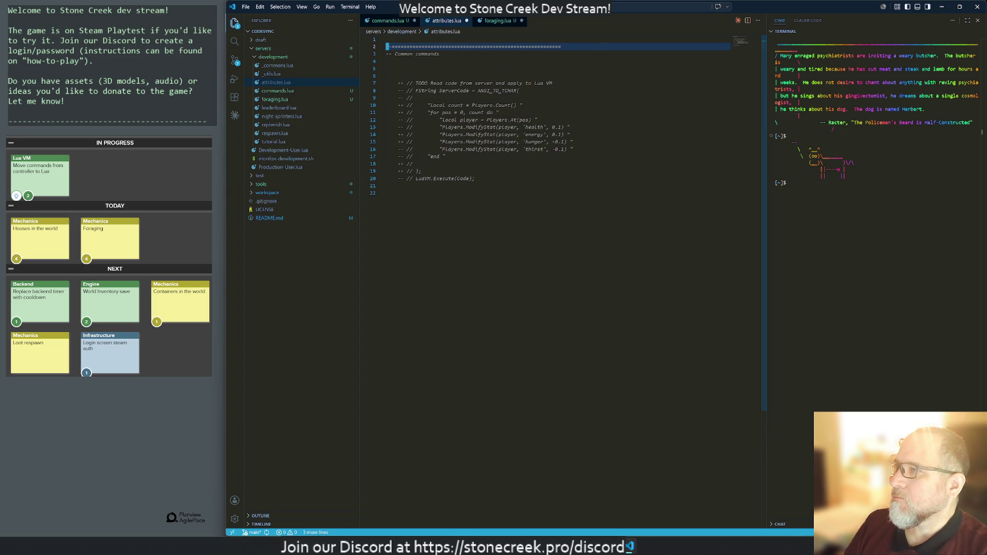
pyautogui.write('bCPlayer attributes')
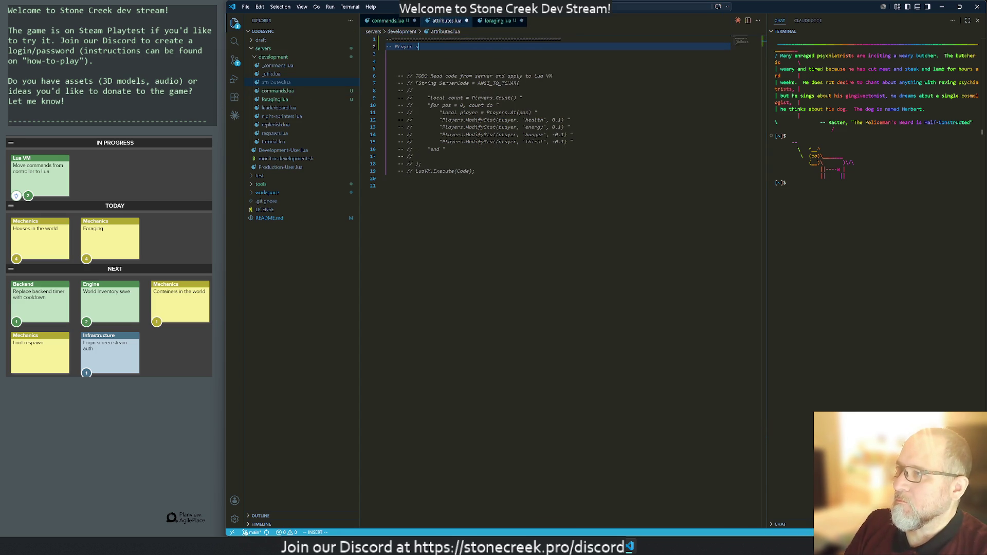
pyautogui.press('Escape')
pyautogui.press('j')
pyautogui.press('j')
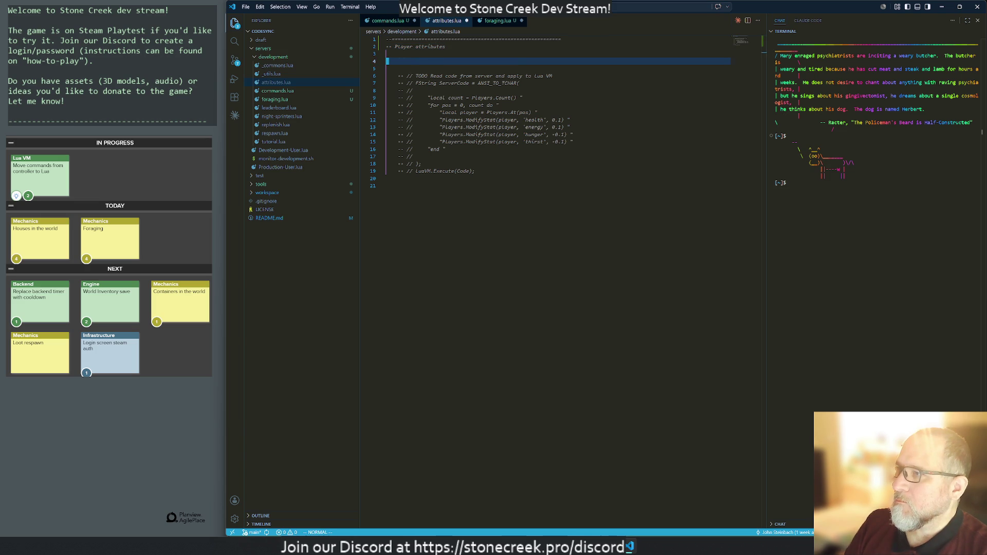
pyautogui.press('d')
pyautogui.press('d')
pyautogui.press('d')
pyautogui.press('d')
pyautogui.hotkey('alt', 'Tab')
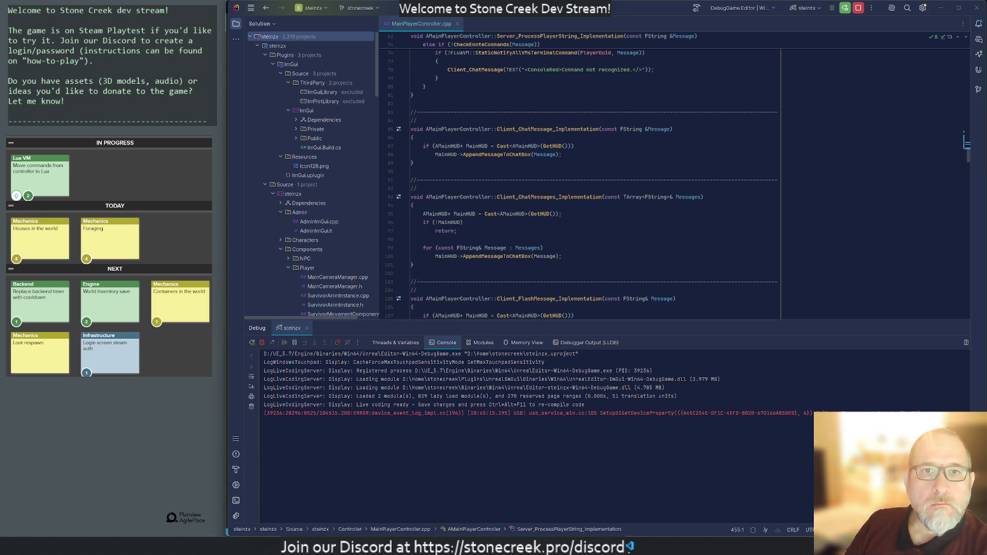
pyautogui.hotkey('alt', 'Tab')
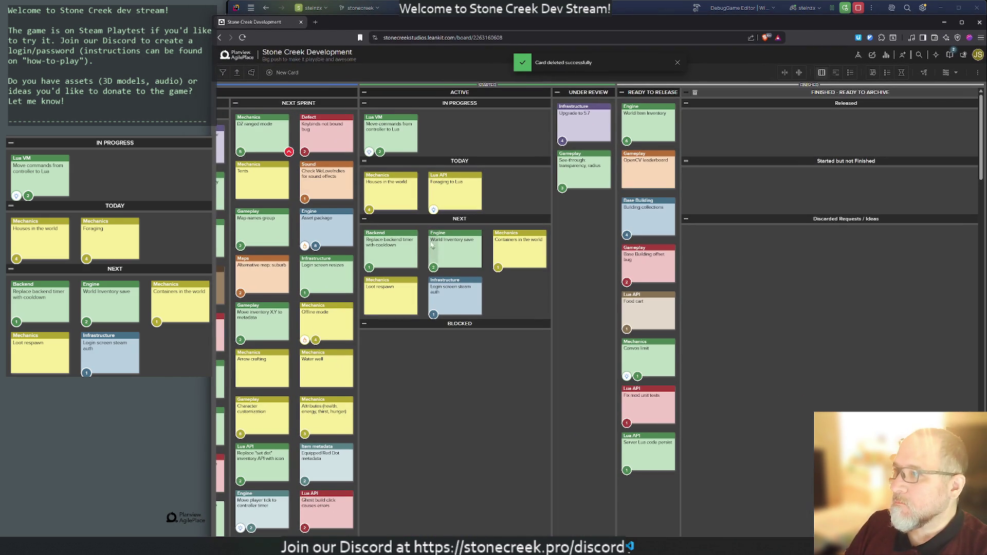
# Step: Replace the Foraging to Lua card's 'Implement in Lua.' line with the foraging-node container description and save
pyautogui.click(446, 191)
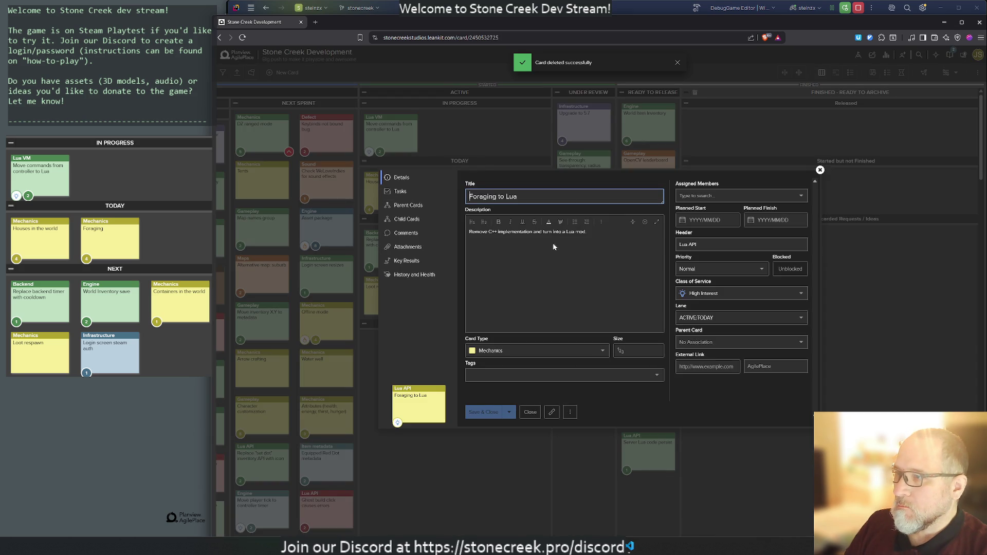
pyautogui.click(590, 236)
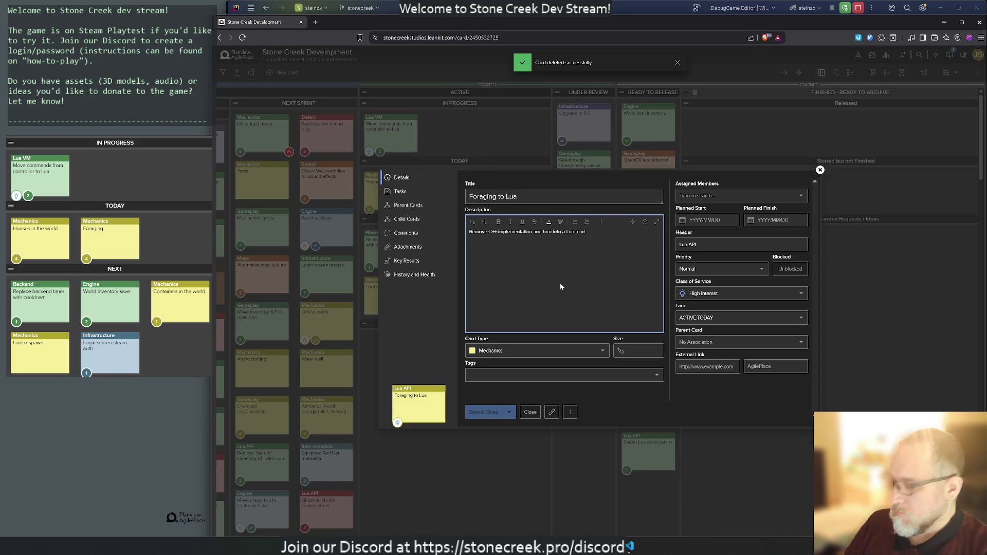
pyautogui.hotkey('ctrl', 'v')
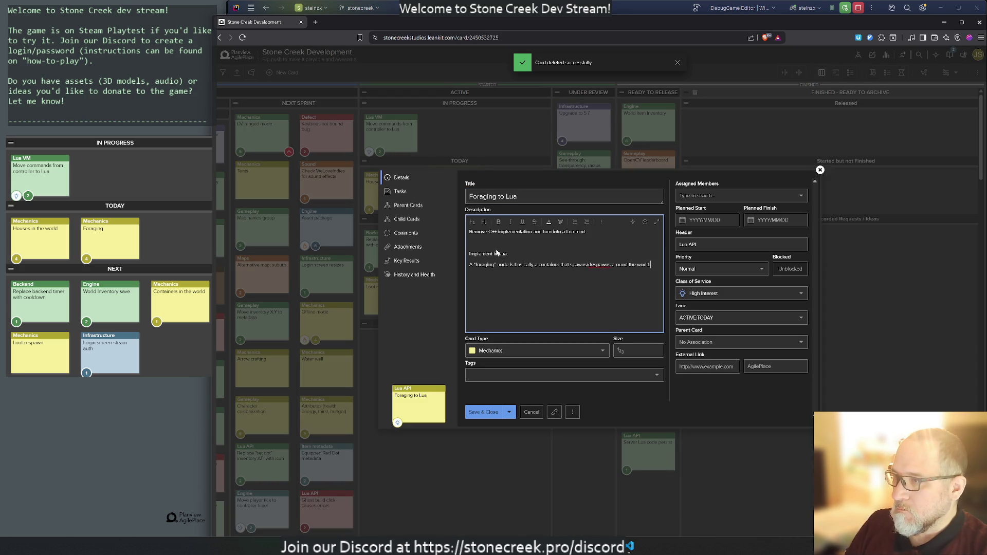
pyautogui.tripleClick(522, 256)
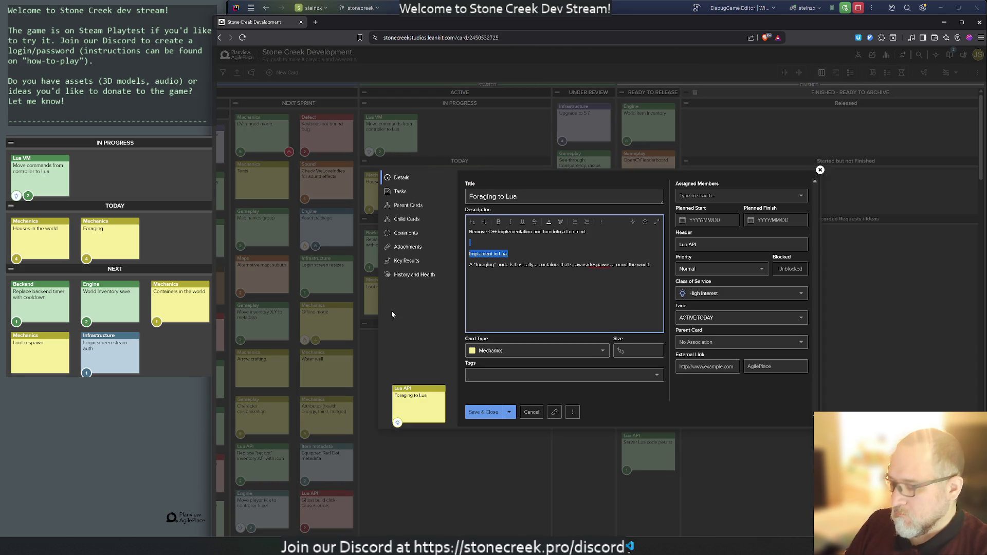
pyautogui.press('BackSpace')
pyautogui.press('BackSpace')
pyautogui.write('.')
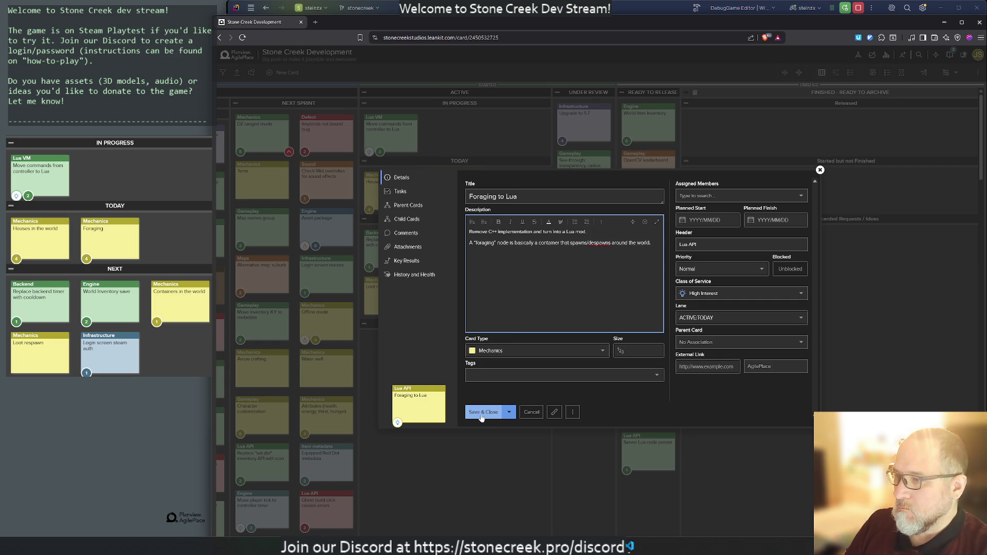
pyautogui.click(648, 351)
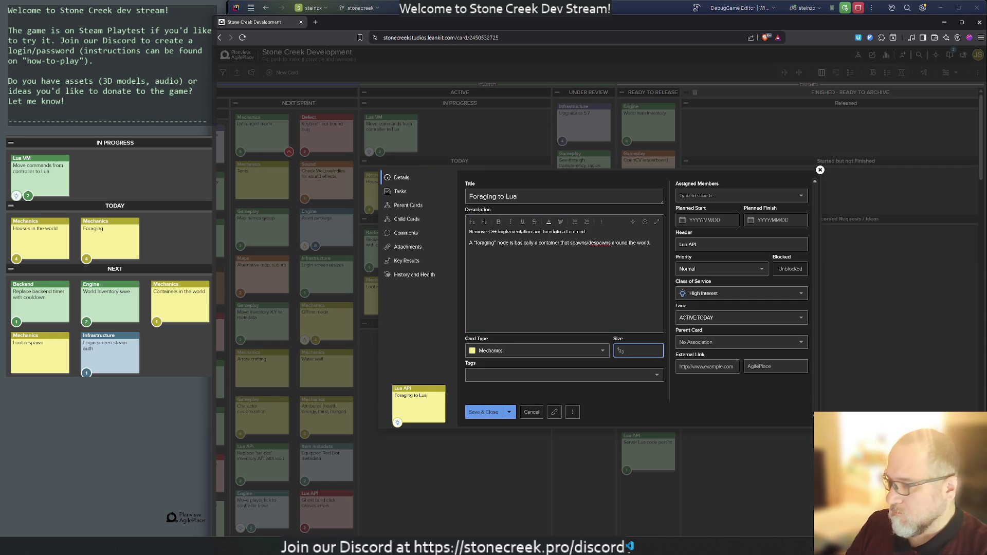
pyautogui.write('4')
pyautogui.click(500, 412)
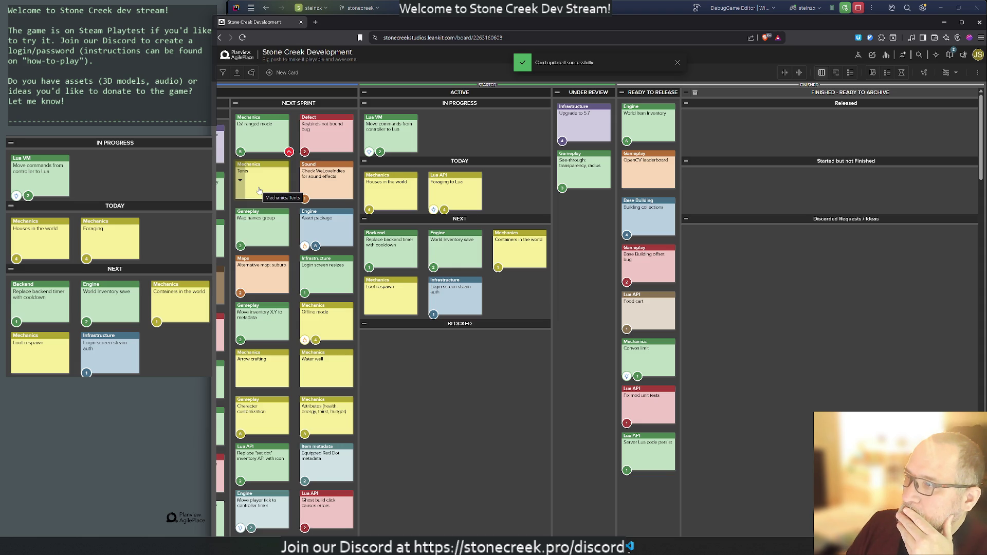
# Step: Put Containers in the world at the top of Next, lower Asset package, raise Ghost build click causes errors
pyautogui.moveTo(505, 239); pyautogui.dragTo(391, 242)
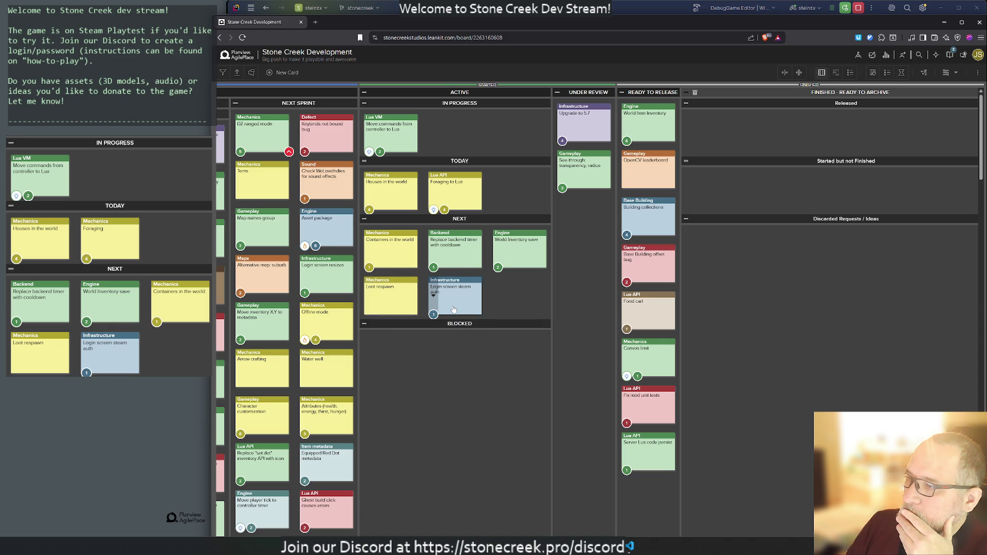
pyautogui.moveTo(309, 228); pyautogui.dragTo(318, 432)
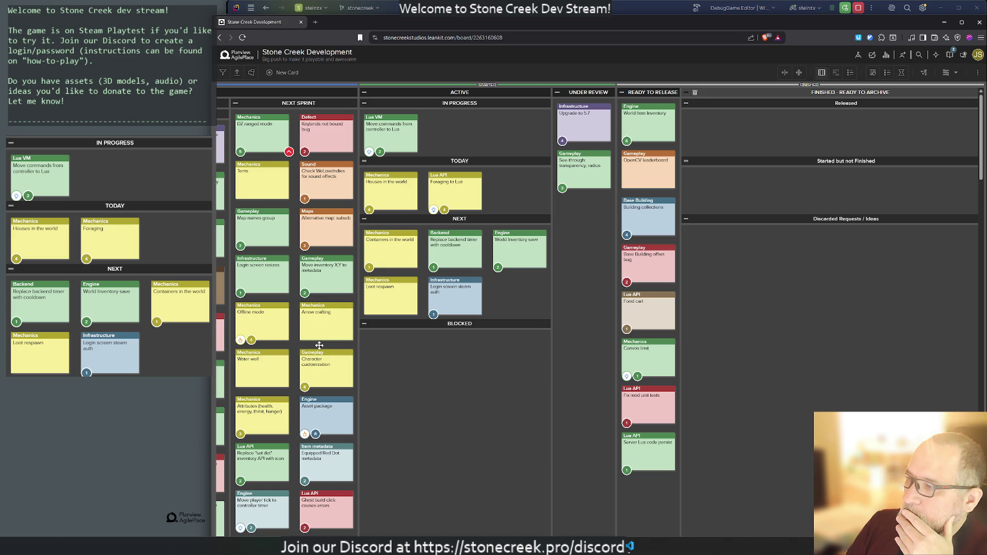
pyautogui.scroll(-5, 258, 395)
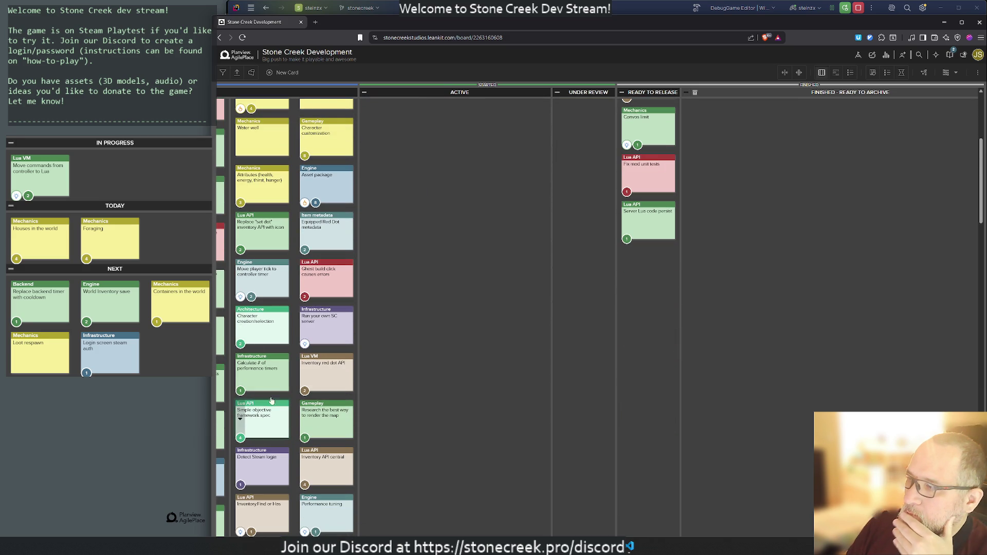
pyautogui.moveTo(318, 270)
pyautogui.mouseDown()
pyautogui.moveTo(319, 138)
pyautogui.moveTo(320, 155)
pyautogui.mouseUp()
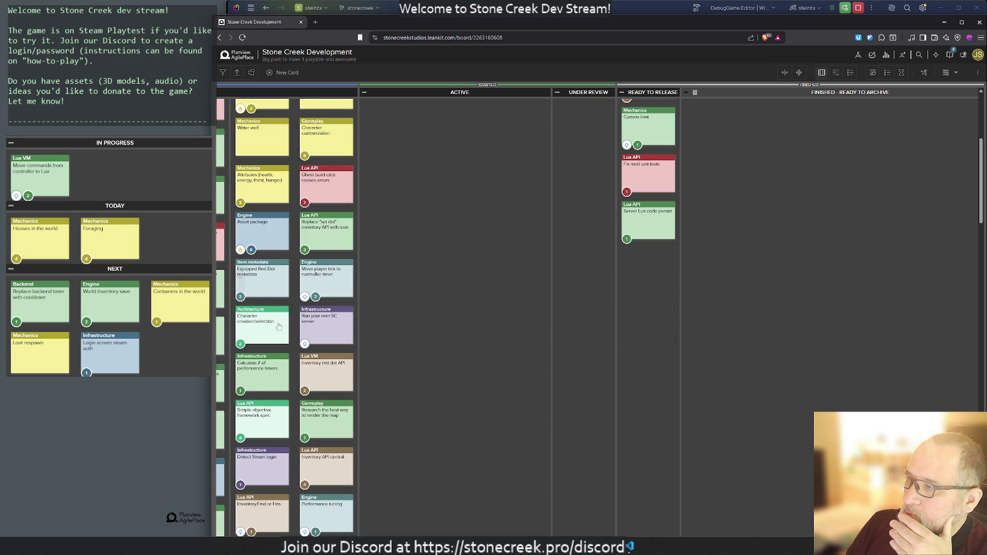
pyautogui.scroll(-1, 279, 349)
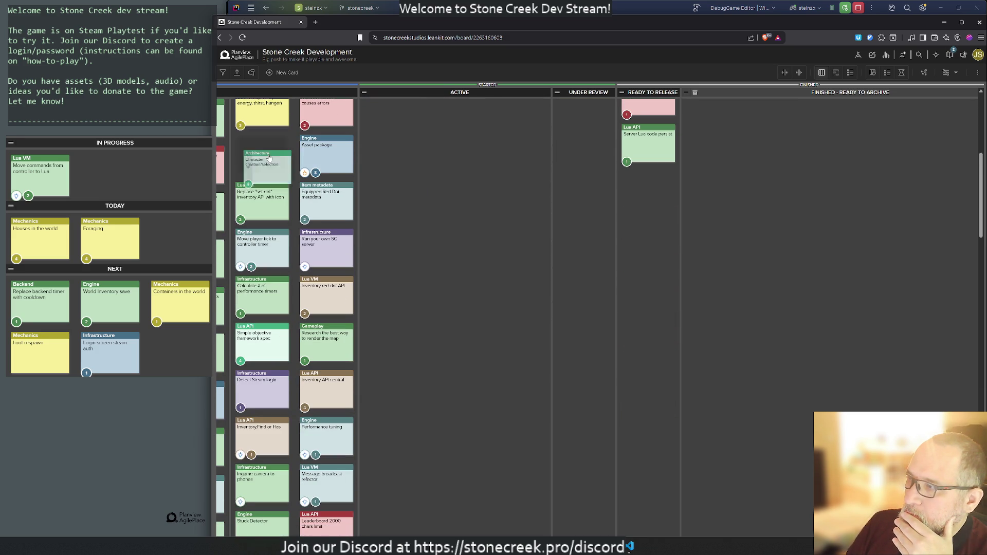
pyautogui.scroll(-1, 315, 389)
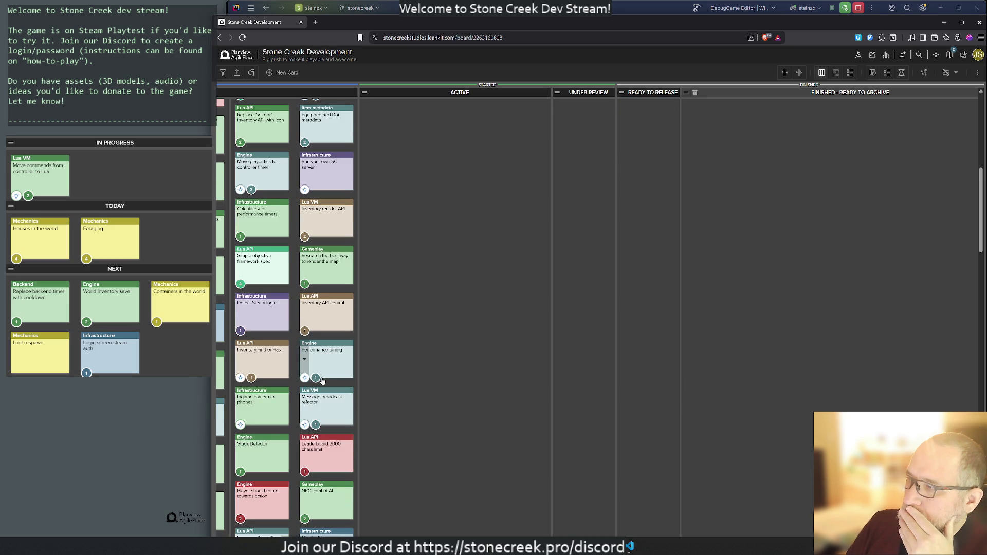
# Step: Pull the performance timers card into the Next lane and reposition another card
pyautogui.moveTo(259, 205)
pyautogui.mouseDown()
pyautogui.moveTo(304, 148)
pyautogui.moveTo(307, 126)
pyautogui.moveTo(323, 352)
pyautogui.moveTo(480, 203)
pyautogui.moveTo(519, 141)
pyautogui.mouseUp()
pyautogui.scroll(-4, 292, 426)
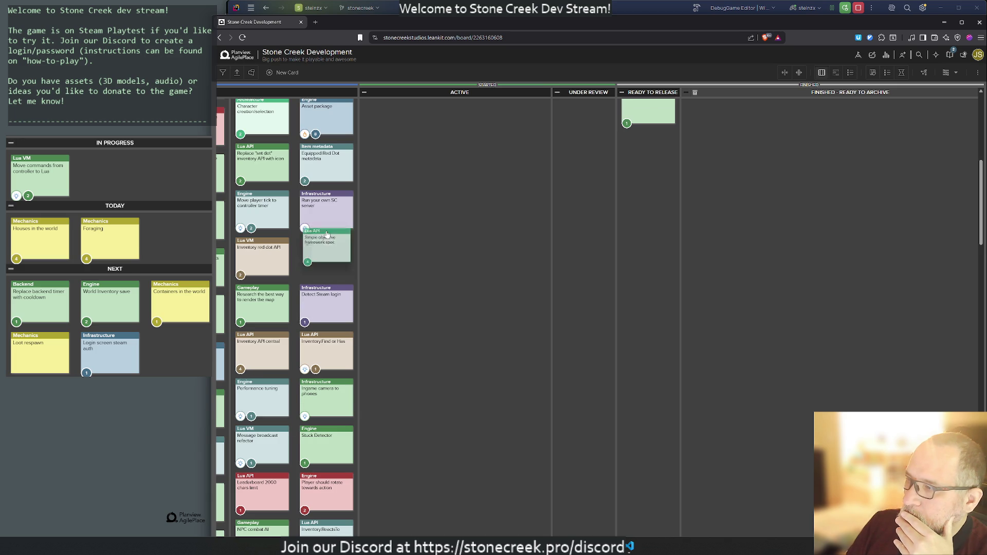
pyautogui.scroll(-2, 331, 363)
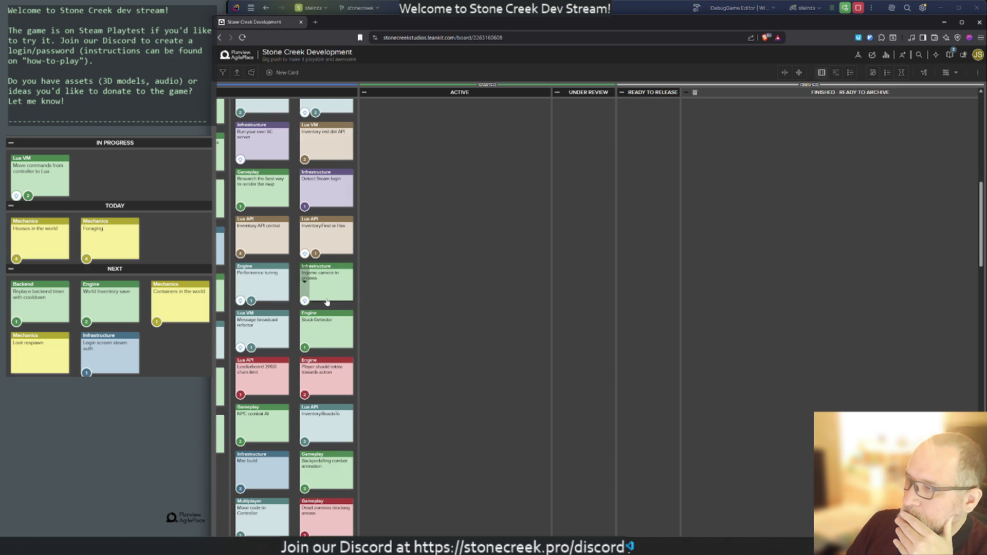
pyautogui.moveTo(265, 304); pyautogui.dragTo(262, 177)
pyautogui.scroll(-2, 311, 344)
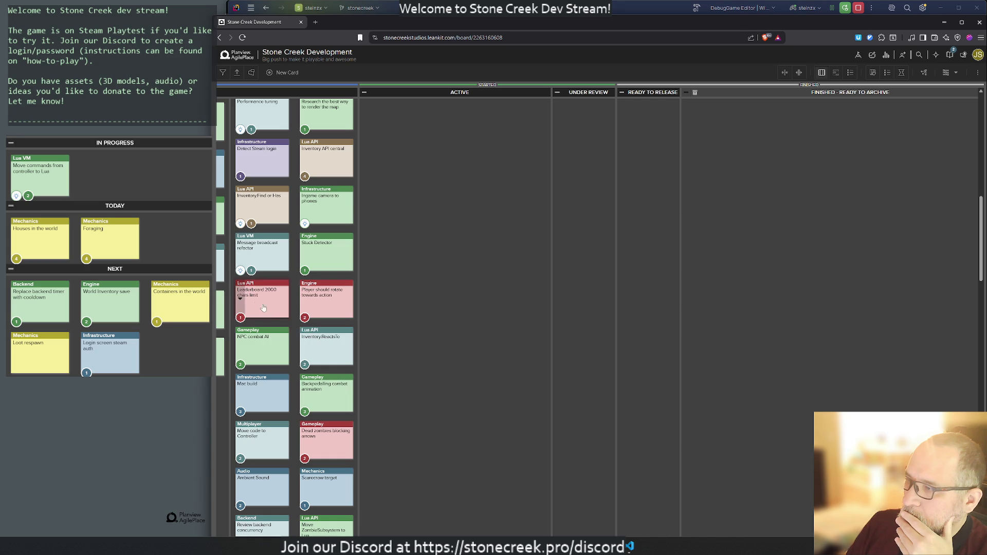
# Step: Move the Leaderboard 2000 chars limit card into Discarded Requests / Ideas
pyautogui.moveTo(272, 325)
pyautogui.mouseDown()
pyautogui.moveTo(295, 293)
pyautogui.moveTo(398, 319)
pyautogui.moveTo(388, 355)
pyautogui.moveTo(452, 144)
pyautogui.moveTo(583, 232)
pyautogui.moveTo(648, 453)
pyautogui.moveTo(704, 280)
pyautogui.mouseUp()
pyautogui.scroll(-2, 316, 381)
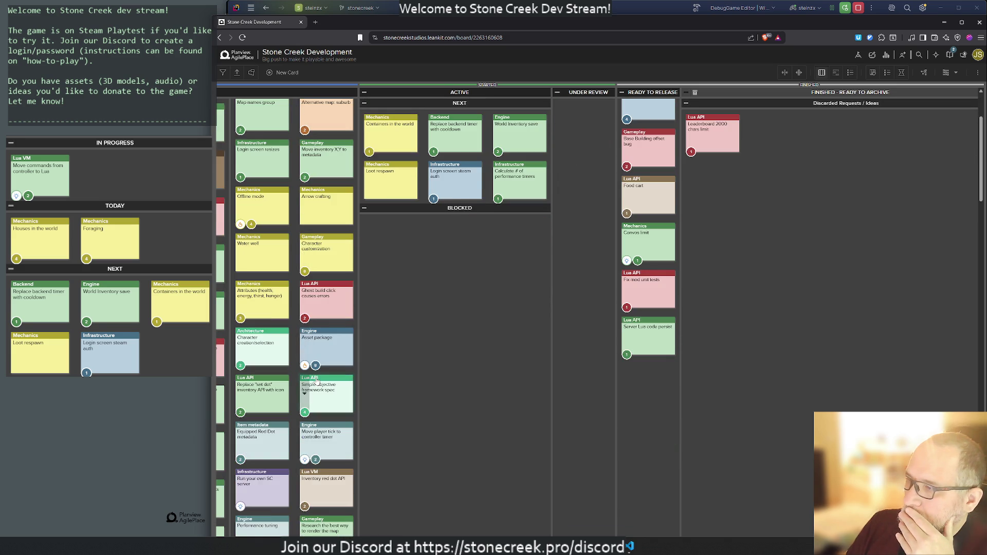
pyautogui.scroll(-5, 315, 380)
pyautogui.scroll(-2, 311, 380)
pyautogui.scroll(8, 727, 282)
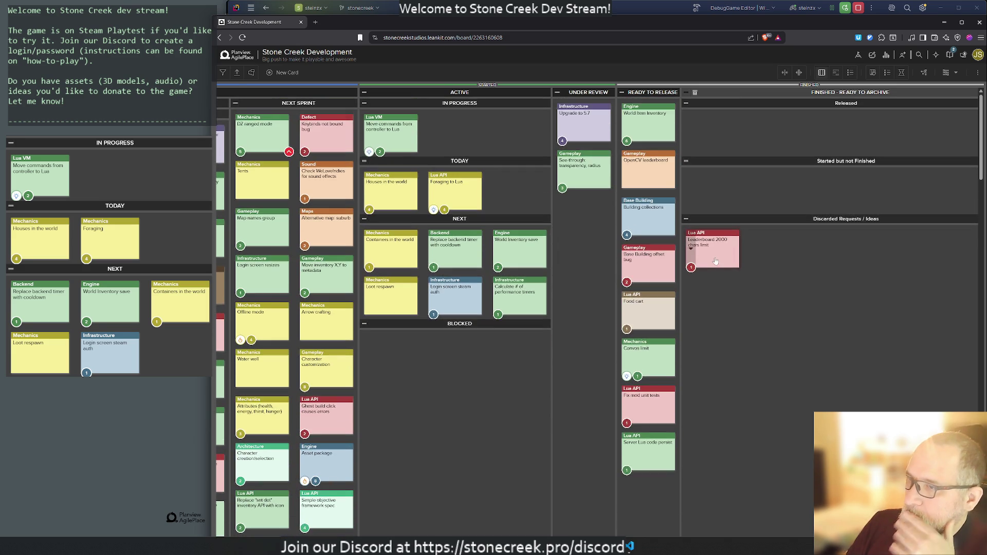
# Step: Post the comment 'No longer necessary.' on the Leaderboard 2000 chars limit card and close it
pyautogui.click(712, 242)
pyautogui.click(416, 238)
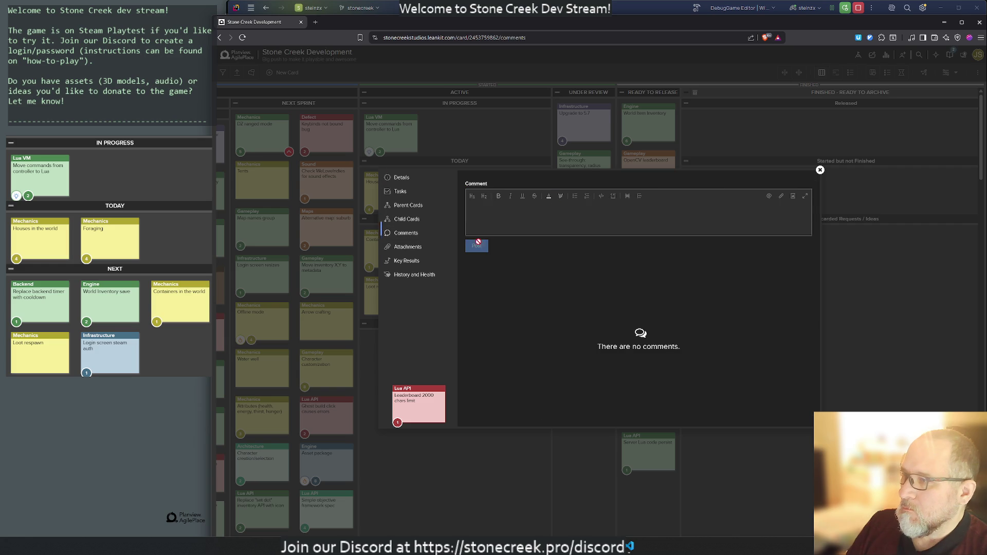
pyautogui.click(500, 218)
pyautogui.write('No longer necessary')
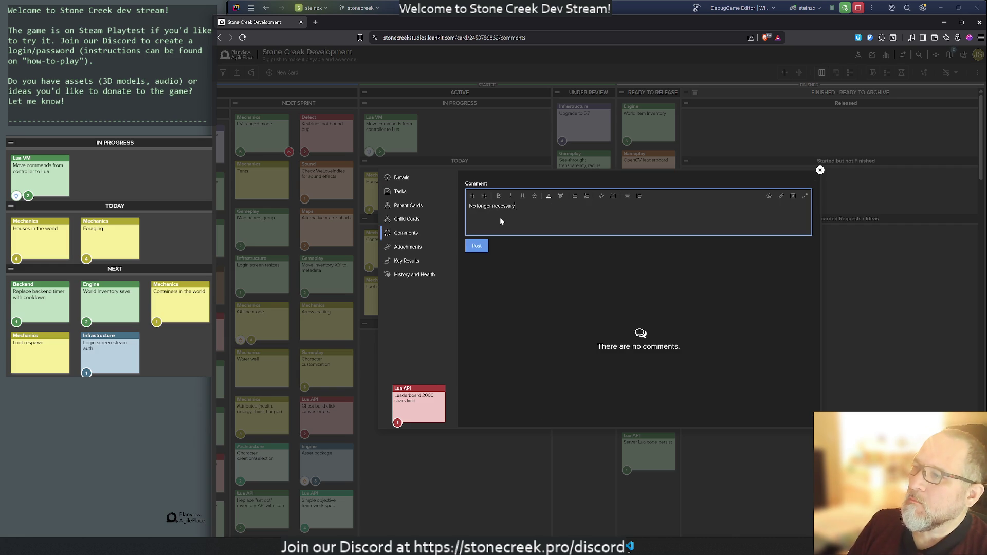
pyautogui.write('.')
pyautogui.click(476, 246)
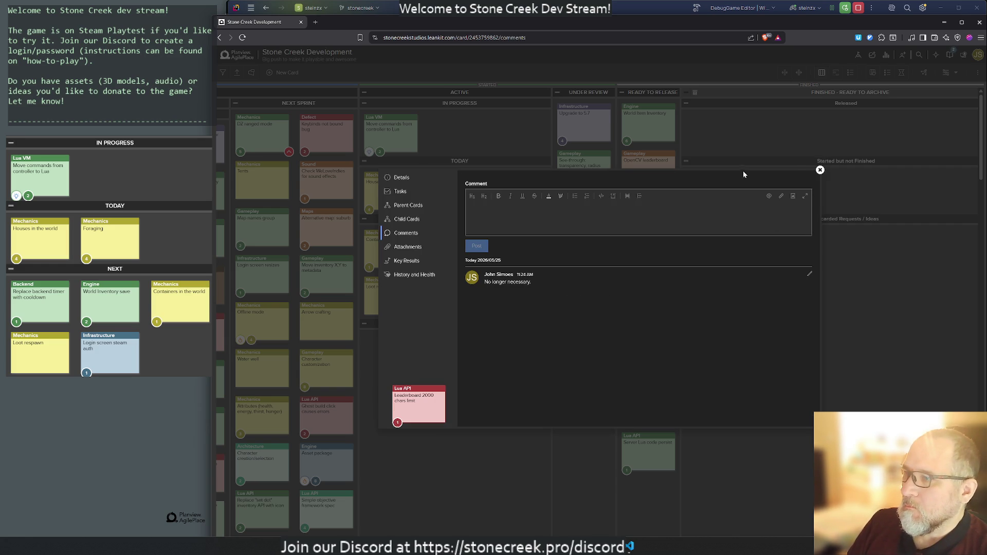
pyautogui.click(820, 170)
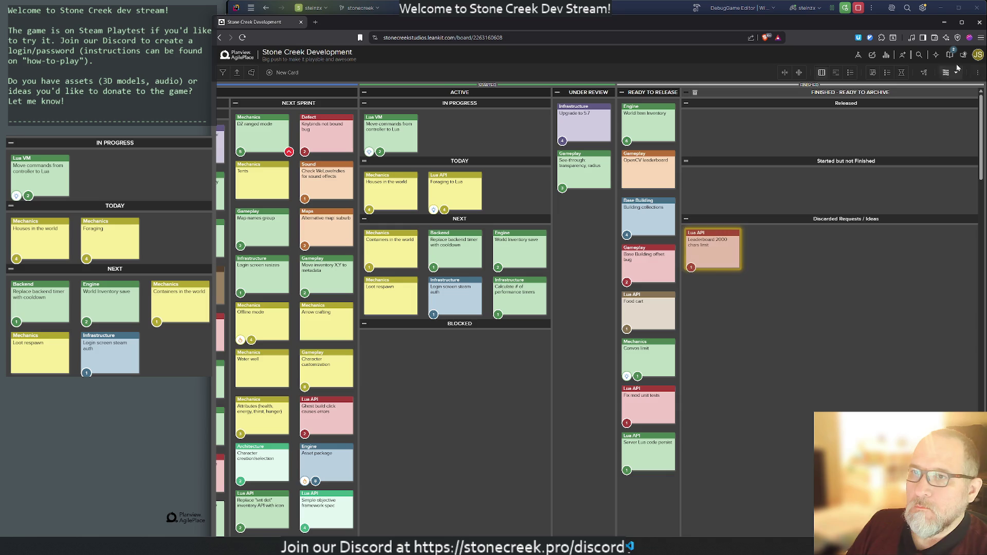
pyautogui.click(979, 74)
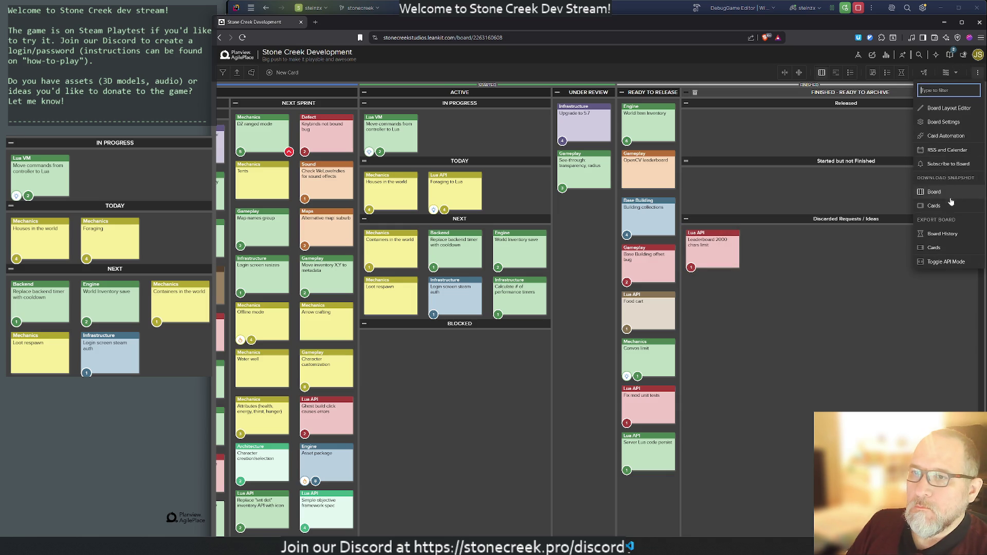
# Step: Export the board's cards as a CSV to Desktop named 'Stone Creek Development MAY 2026'
pyautogui.click(950, 249)
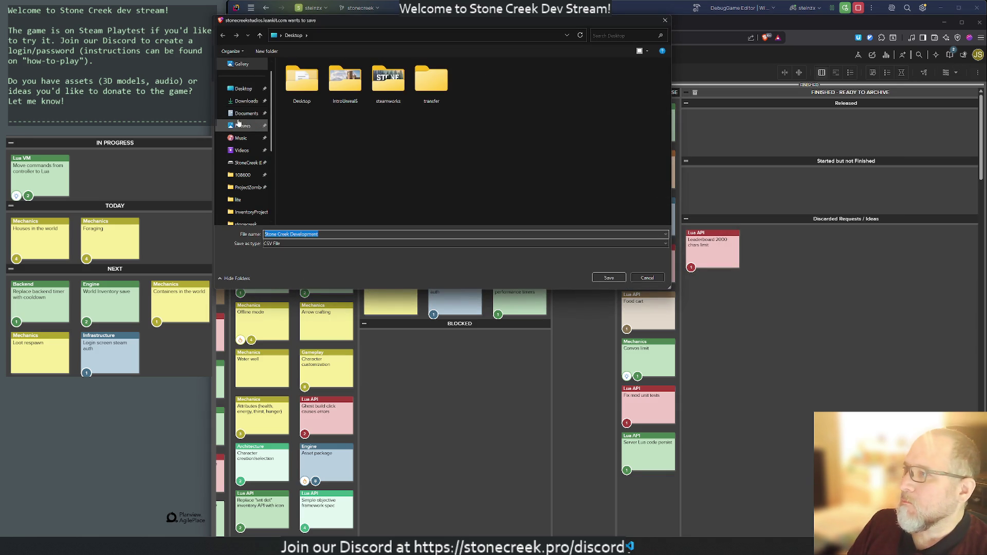
pyautogui.doubleClick(302, 80)
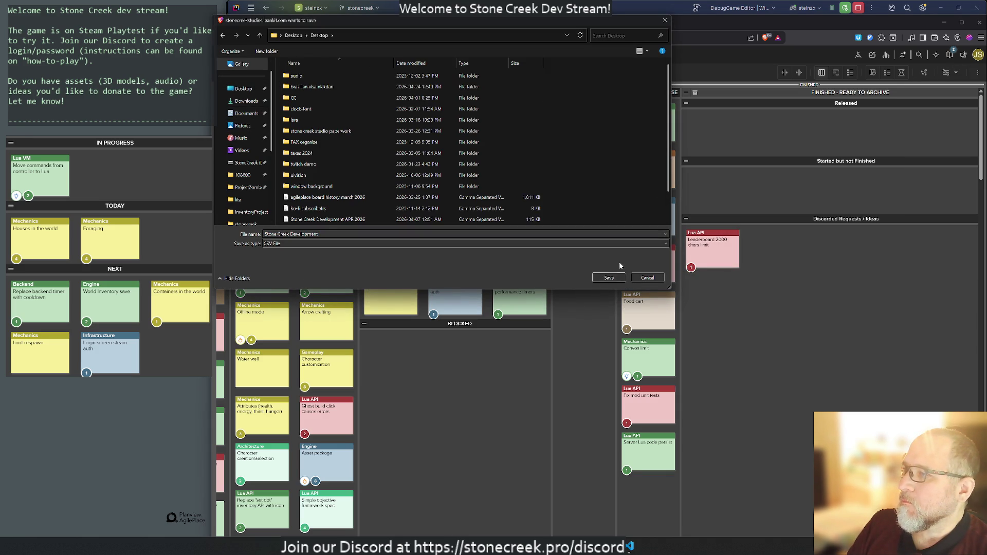
pyautogui.click(328, 219)
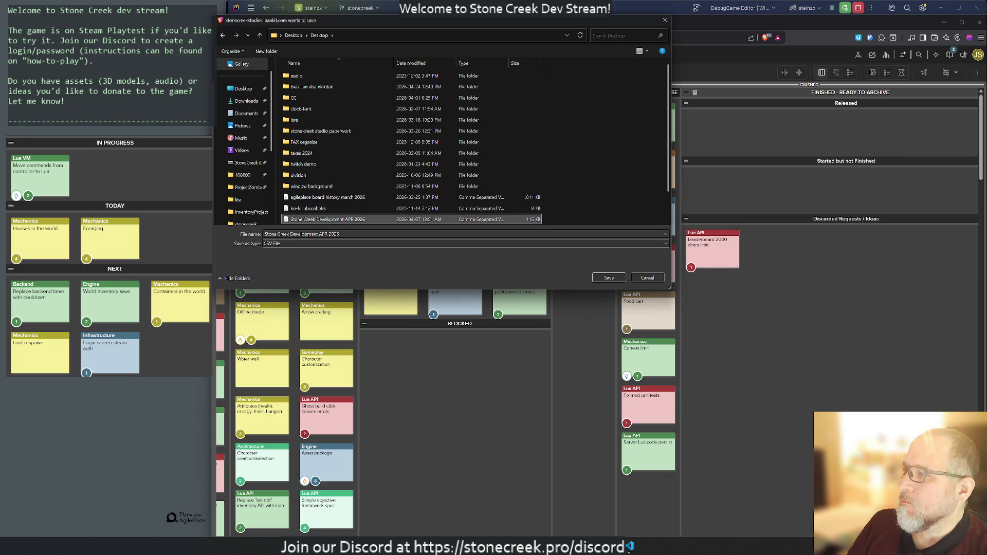
pyautogui.doubleClick(323, 234)
pyautogui.write('MAY')
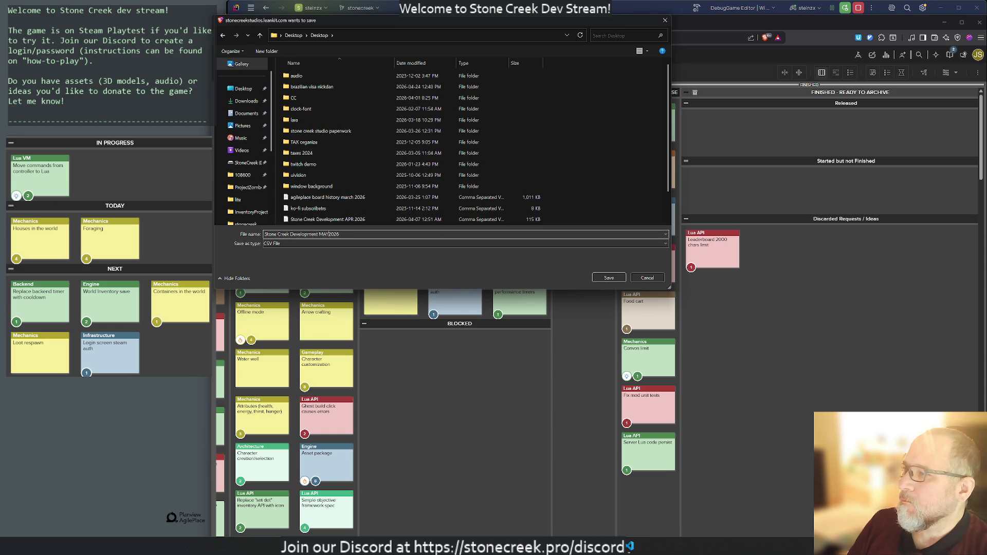
pyautogui.press('Return')
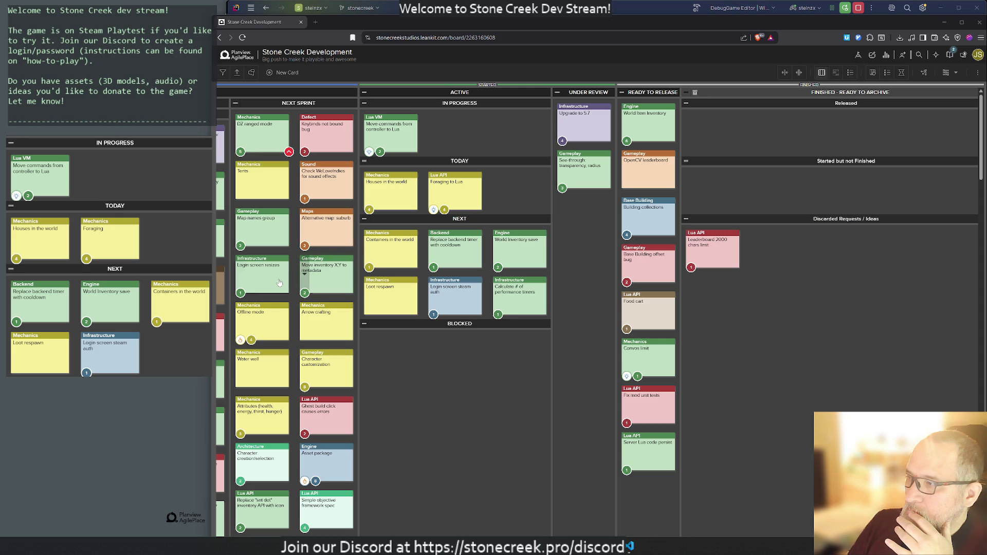
# Step: Move the Login screen resizes card into Next and add a new card 'Login screen content message'
pyautogui.moveTo(262, 273)
pyautogui.mouseDown()
pyautogui.moveTo(278, 234)
pyautogui.moveTo(313, 206)
pyautogui.moveTo(391, 342)
pyautogui.moveTo(428, 333)
pyautogui.moveTo(417, 336)
pyautogui.mouseUp()
pyautogui.scroll(-2, 319, 388)
pyautogui.scroll(2, 319, 388)
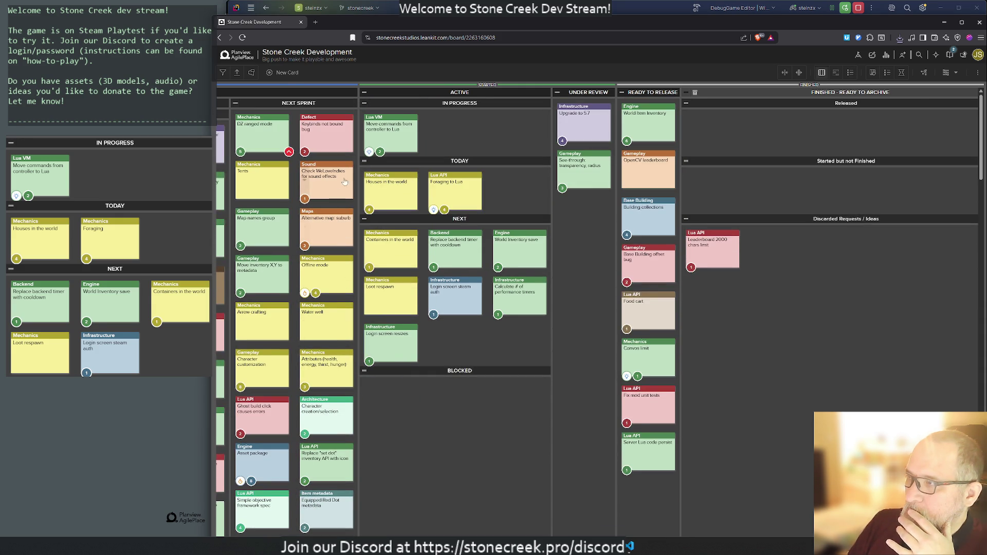
pyautogui.click(282, 73)
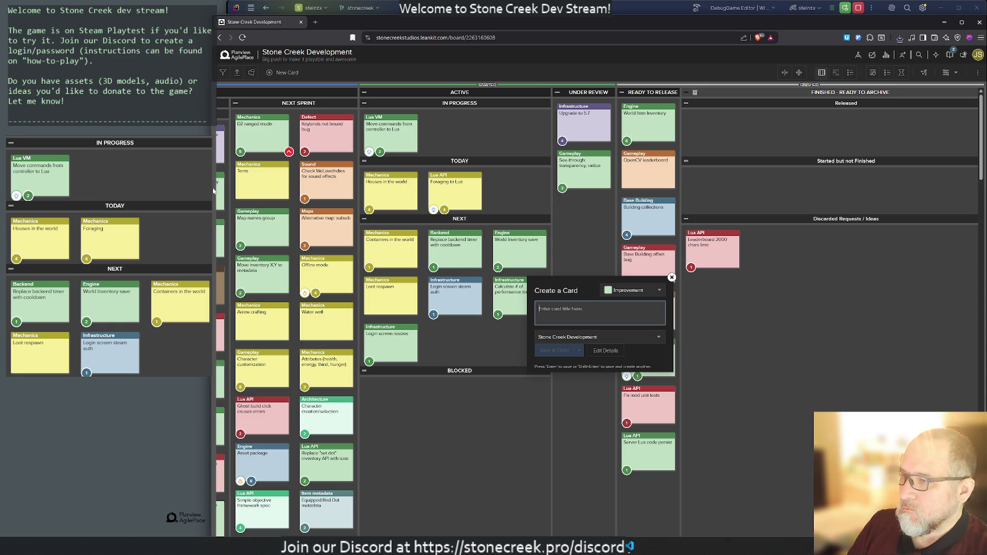
pyautogui.write('Login screen')
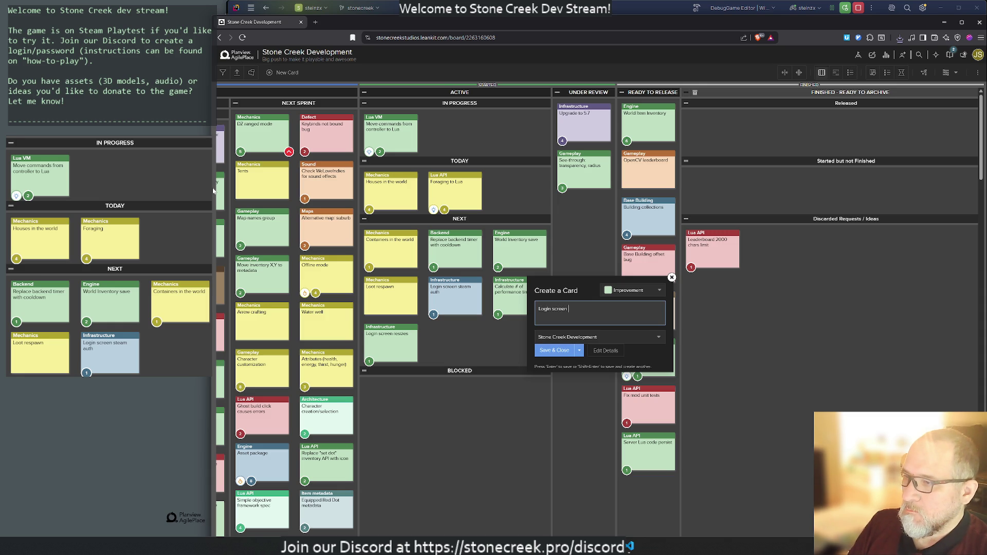
pyautogui.press('BackSpace')
pyautogui.press('BackSpace')
pyautogui.press('BackSpace')
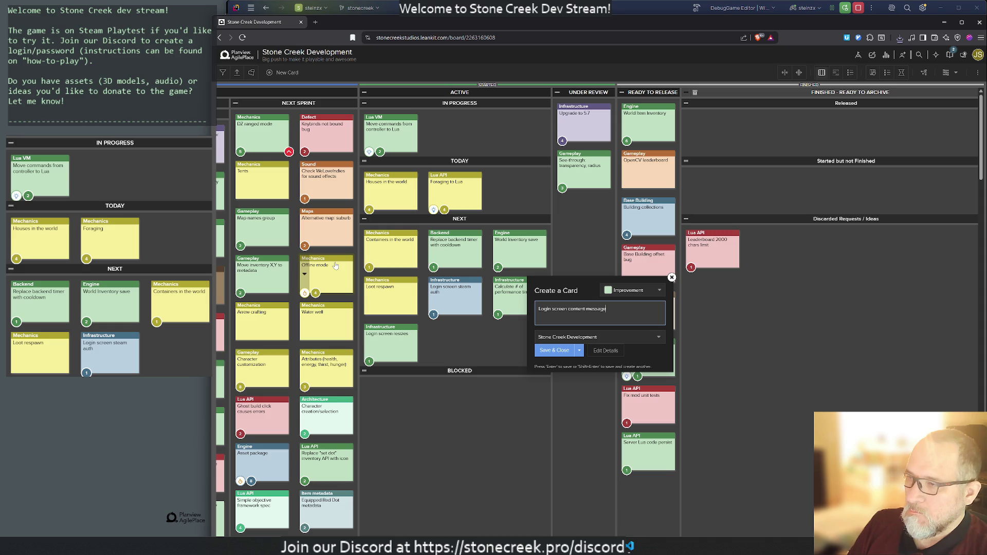
pyautogui.click(552, 350)
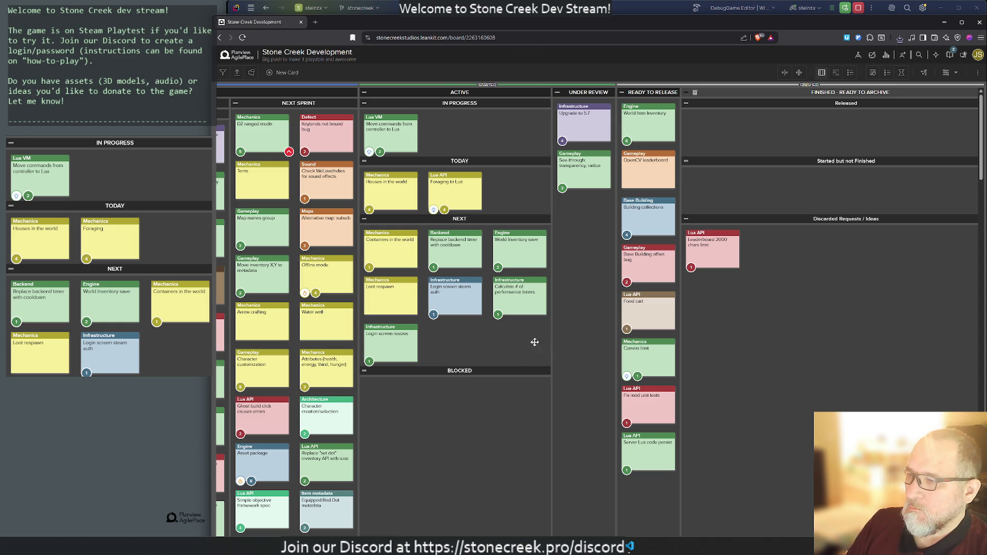
# Step: Place the new card in Next Sprint with description 'Unhardcode, use backend.' and size 2
pyautogui.hscroll(-6, 507, 353)
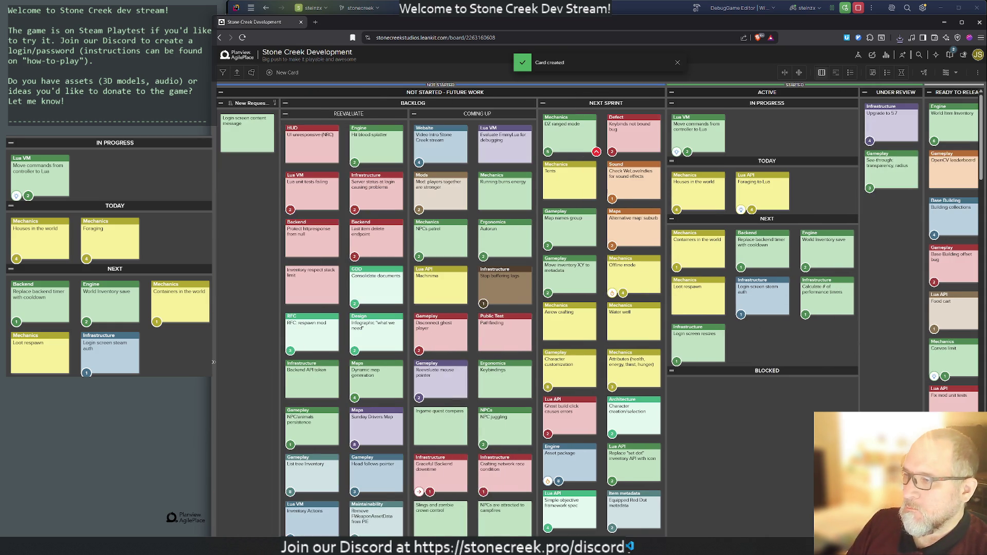
pyautogui.moveTo(271, 151)
pyautogui.mouseDown()
pyautogui.moveTo(329, 164)
pyautogui.moveTo(653, 298)
pyautogui.moveTo(632, 177)
pyautogui.moveTo(573, 182)
pyautogui.mouseUp()
pyautogui.click(573, 182)
pyautogui.click(498, 241)
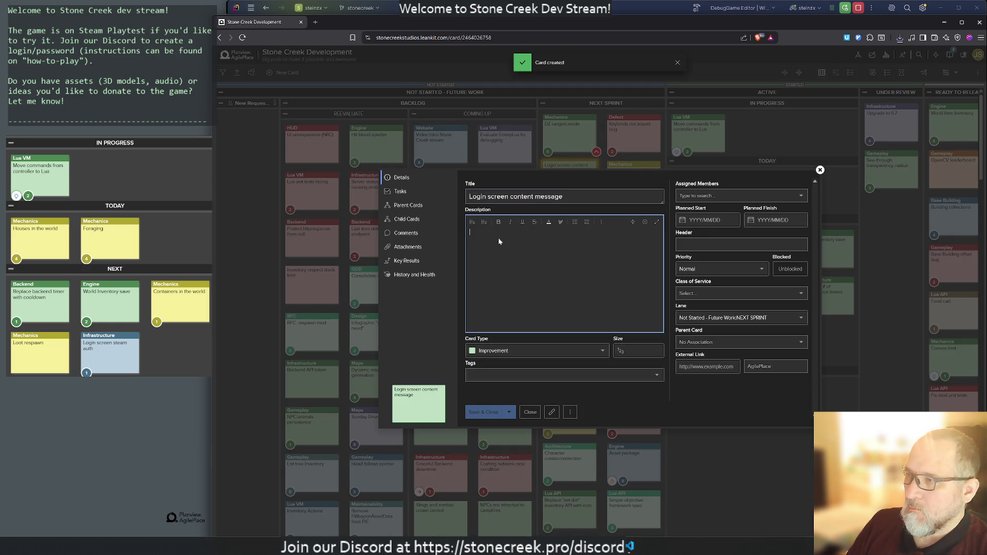
pyautogui.write('Unhardcode')
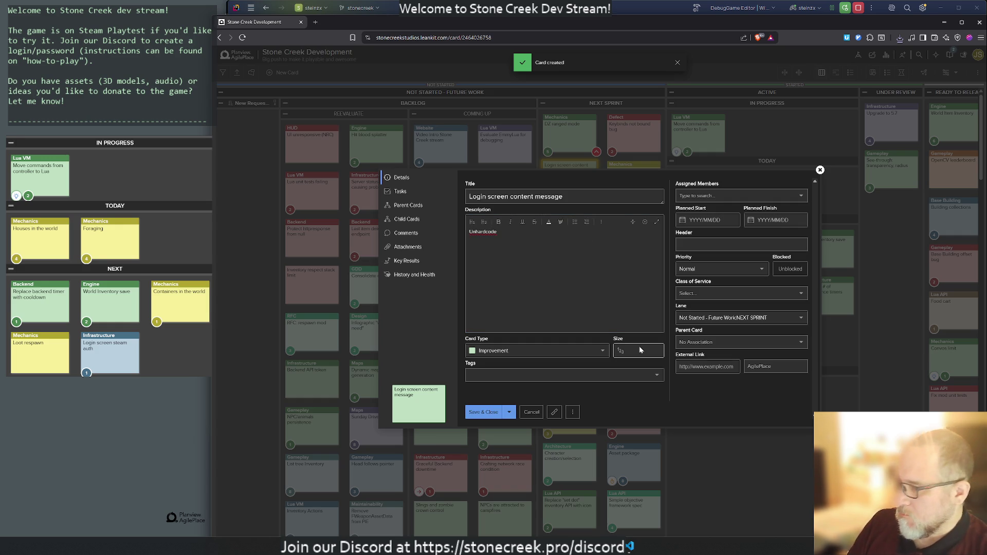
pyautogui.write(', use b')
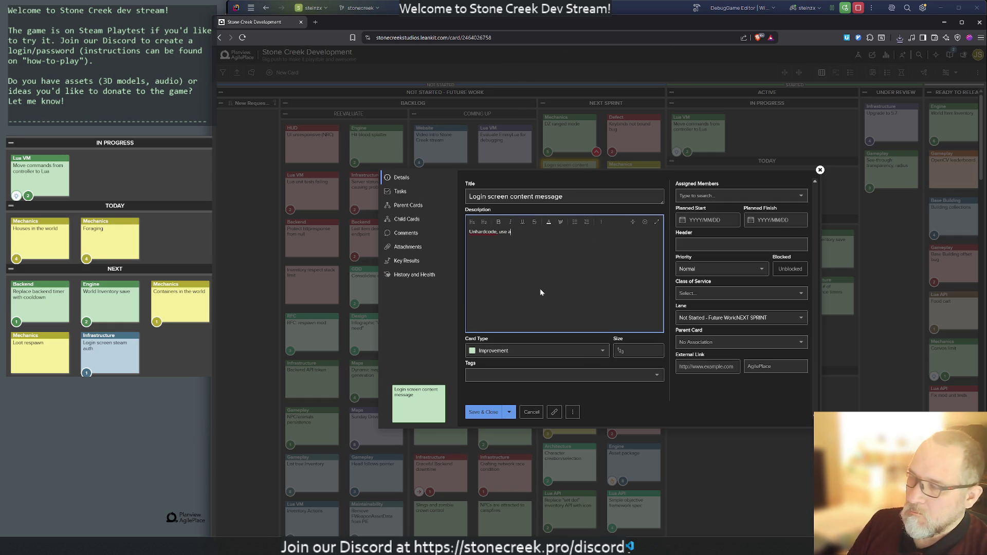
pyautogui.write('ackend.')
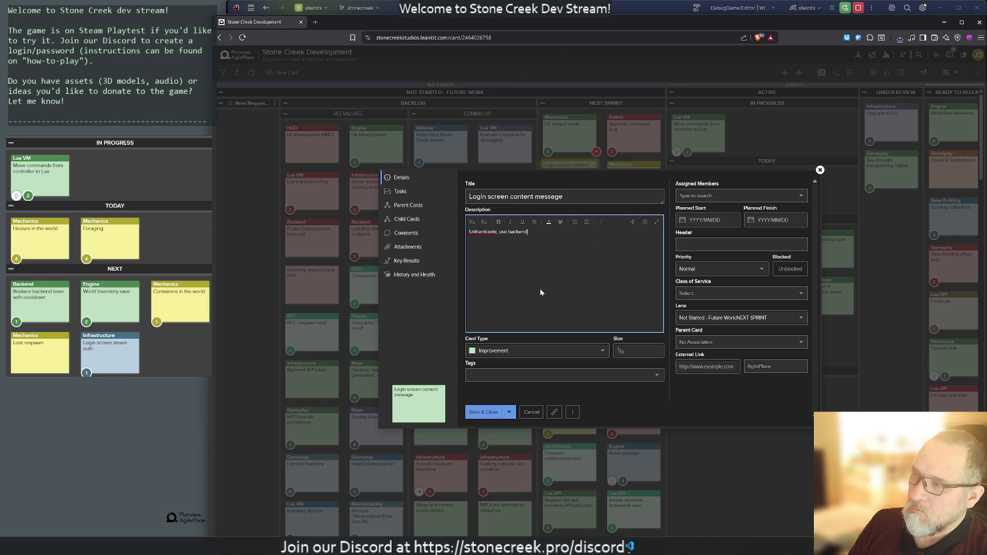
pyautogui.click(643, 352)
pyautogui.write('2')
pyautogui.click(494, 413)
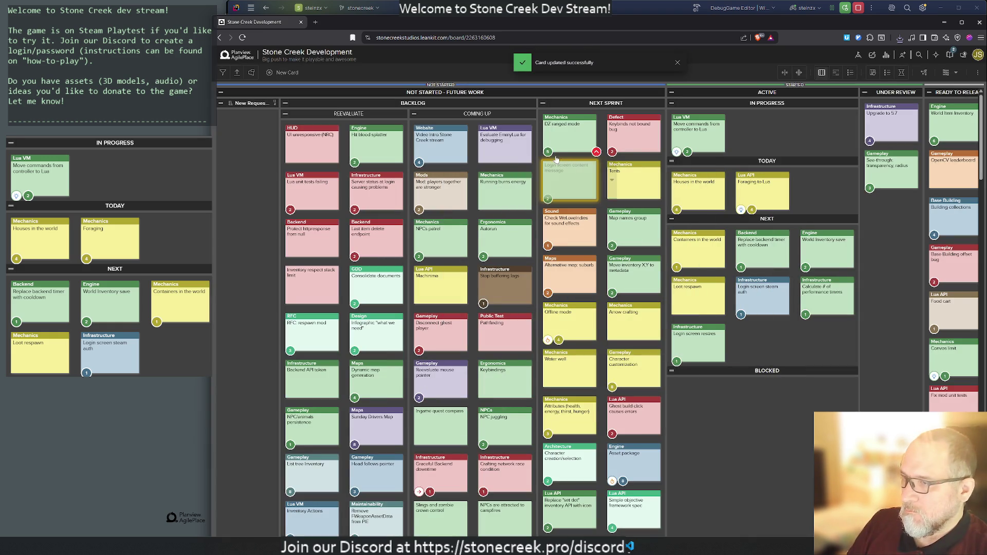
# Step: Give the Login screen content message card the header Backend and save it
pyautogui.click(578, 175)
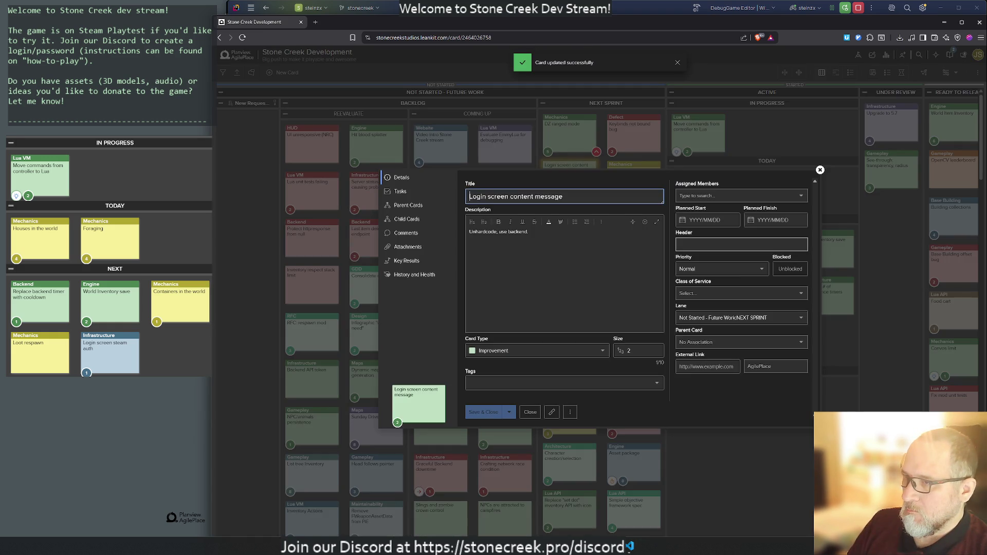
pyautogui.write('Backend')
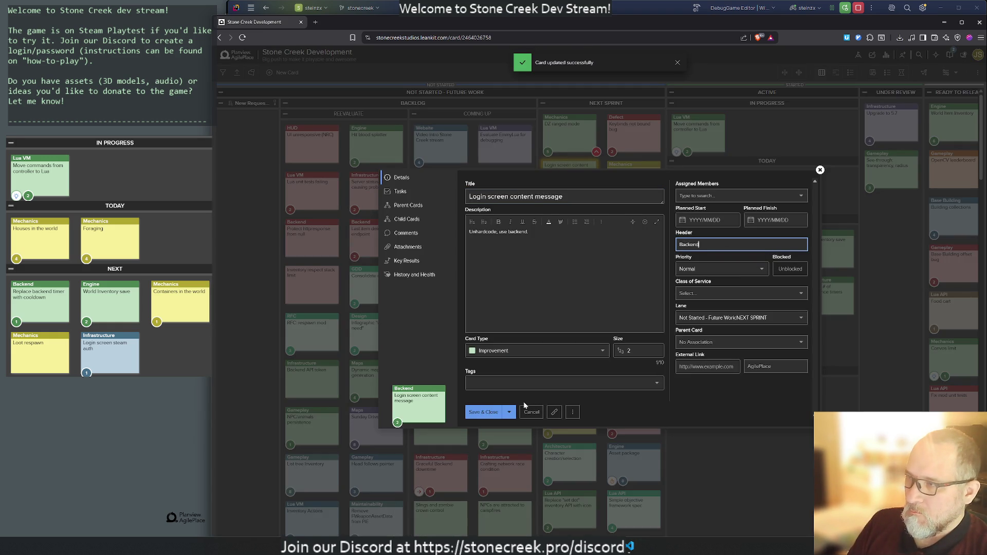
pyautogui.click(484, 411)
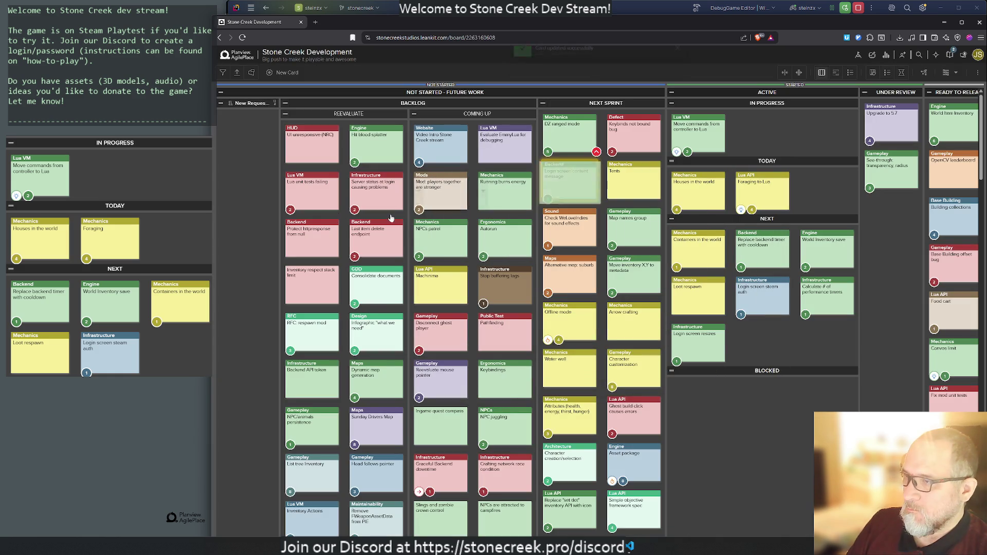
pyautogui.hscroll(5, 750, 413)
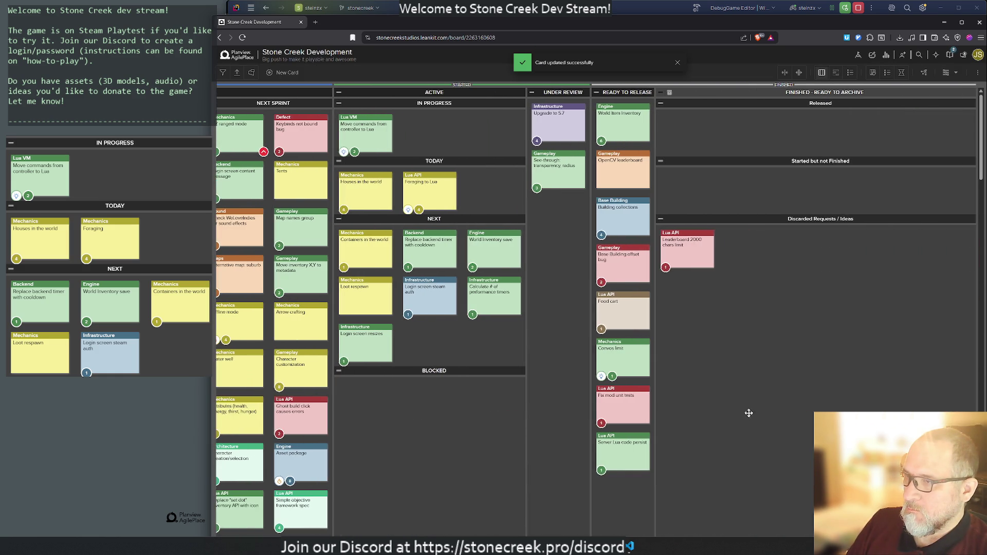
pyautogui.hscroll(-3, 581, 413)
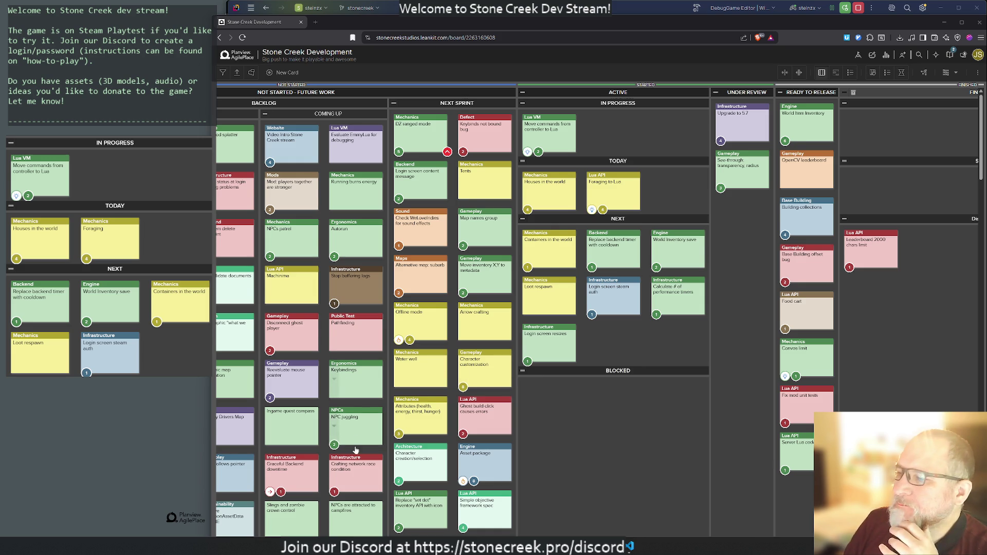
# Step: Scroll through the AgilePlace board, then switch to the Unreal Editor window
pyautogui.scroll(-3, 362, 422)
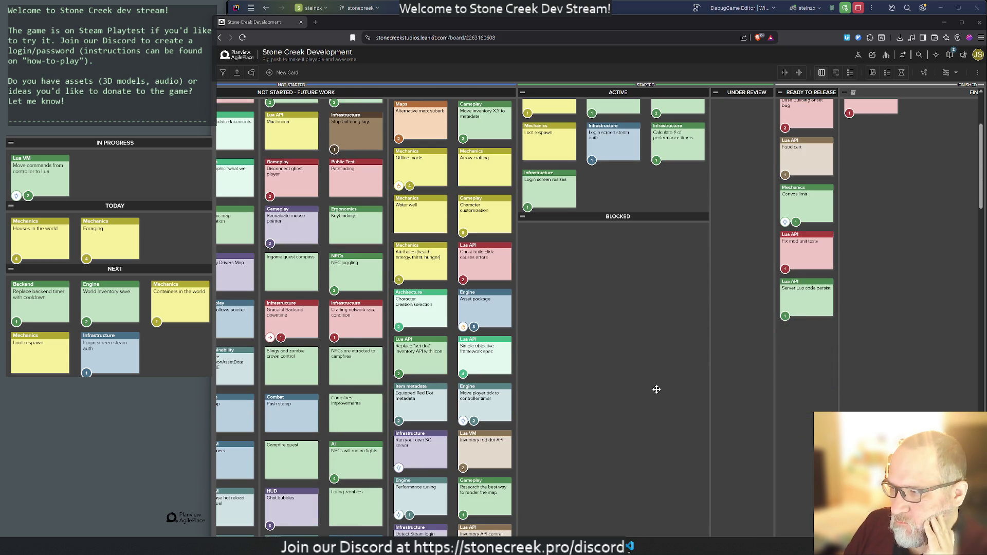
pyautogui.scroll(-3, 651, 385)
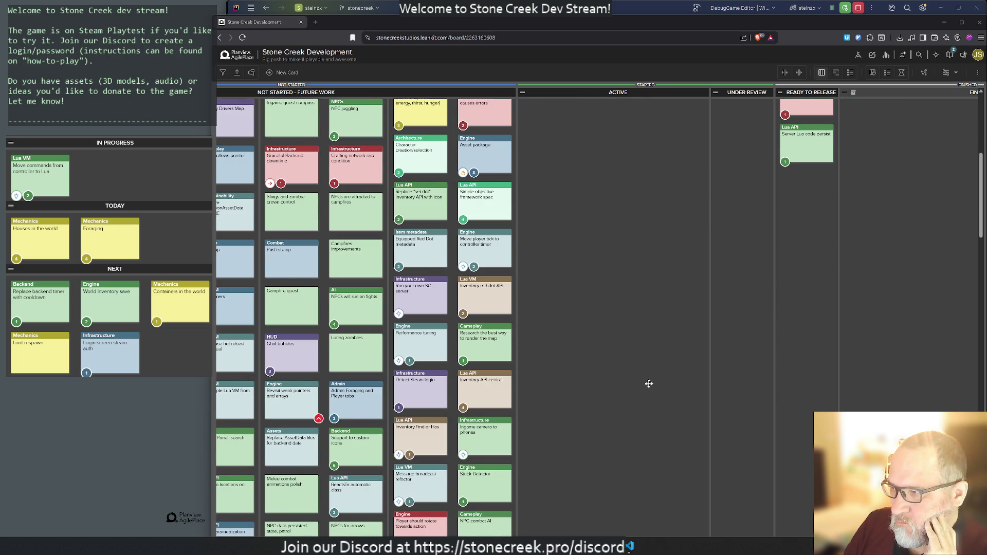
pyautogui.scroll(6, 649, 383)
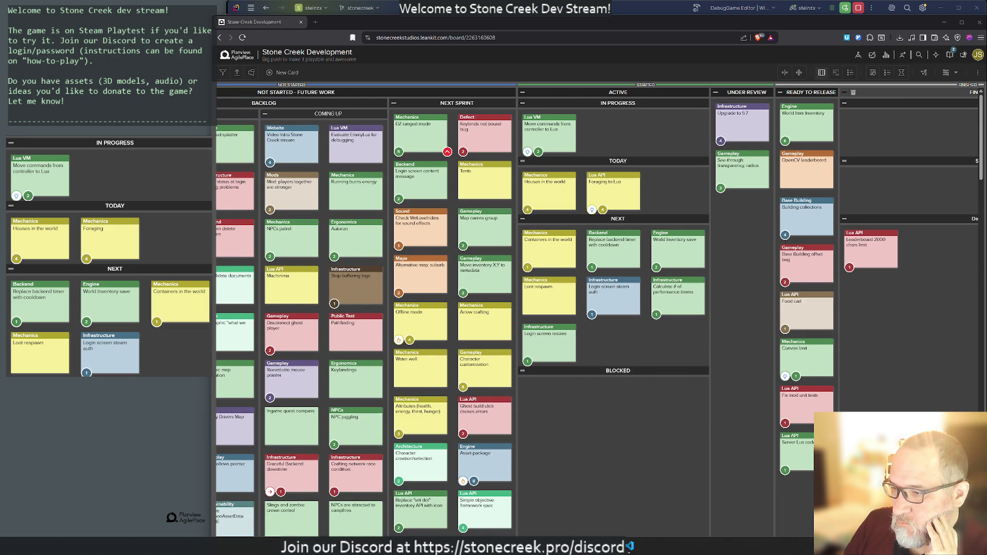
pyautogui.hotkey('alt', 'Tab')
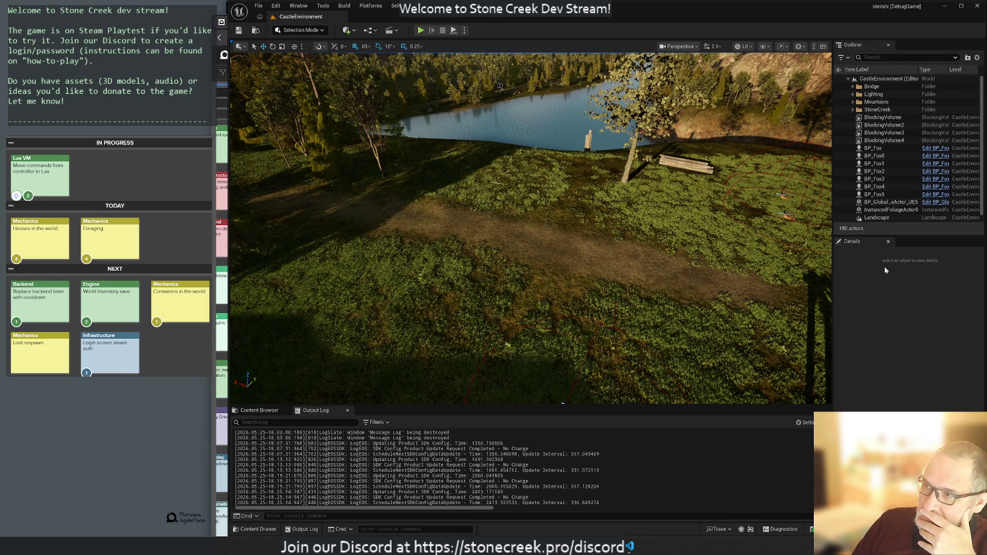
pyautogui.moveTo(663, 283)
pyautogui.mouseDown()
pyautogui.moveTo(653, 242)
pyautogui.moveTo(591, 273)
pyautogui.mouseUp()
pyautogui.press('s')
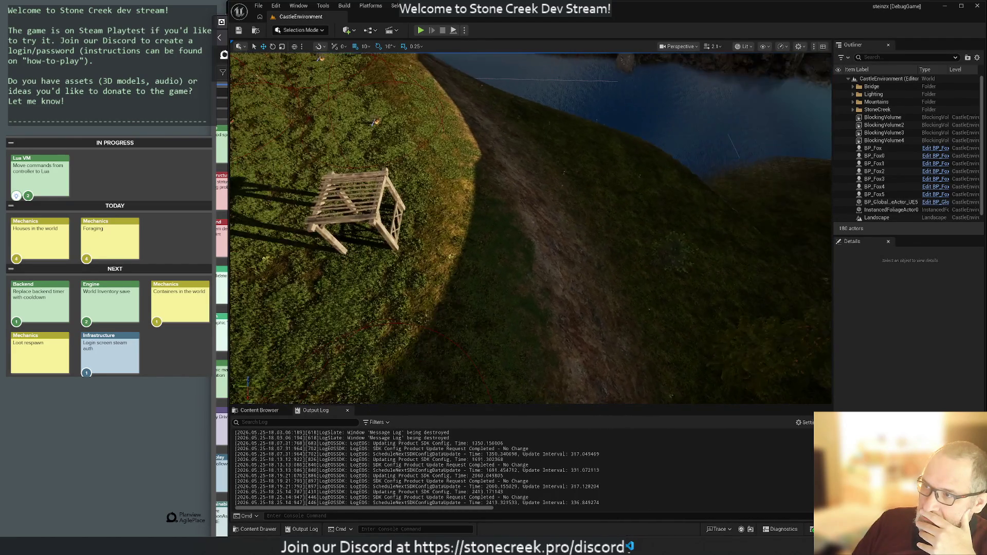
pyautogui.press('1')
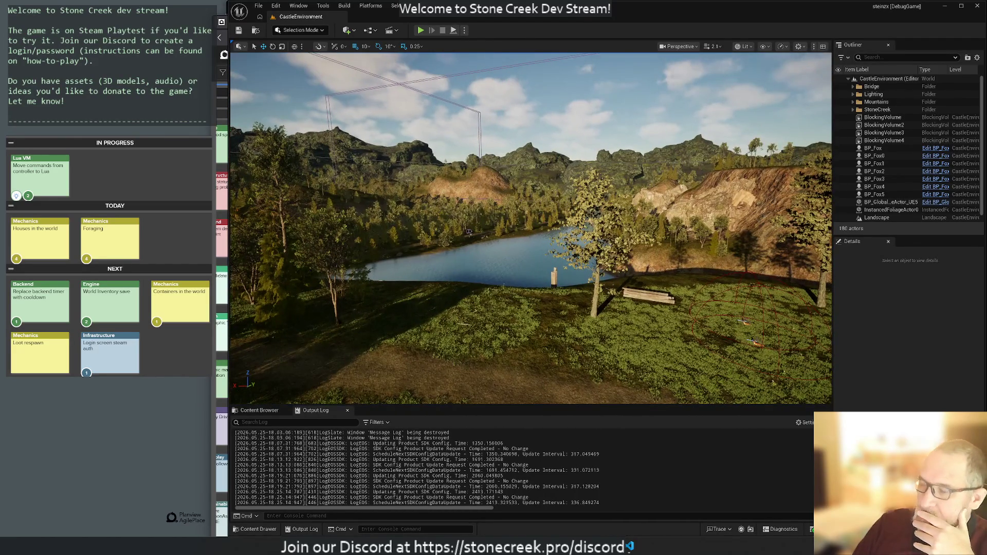
pyautogui.press('2')
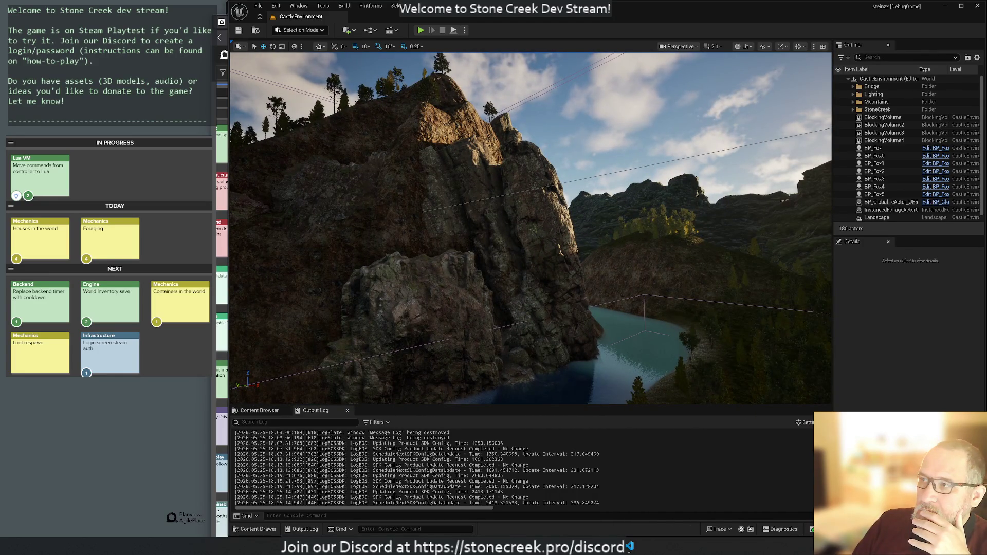
pyautogui.press('3')
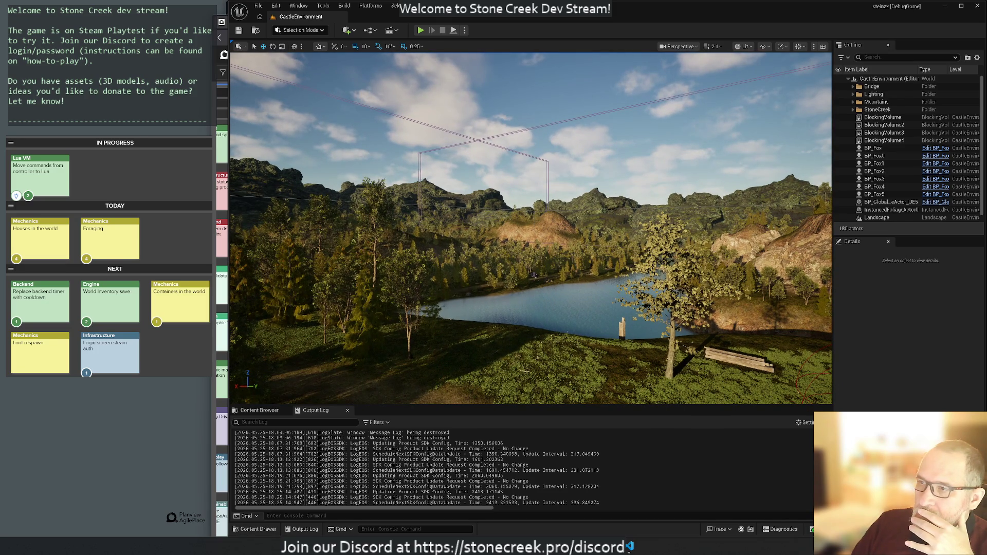
# Step: Rotate the distant volcano mountain mesh from -60° to -120° around Z
pyautogui.click(594, 195)
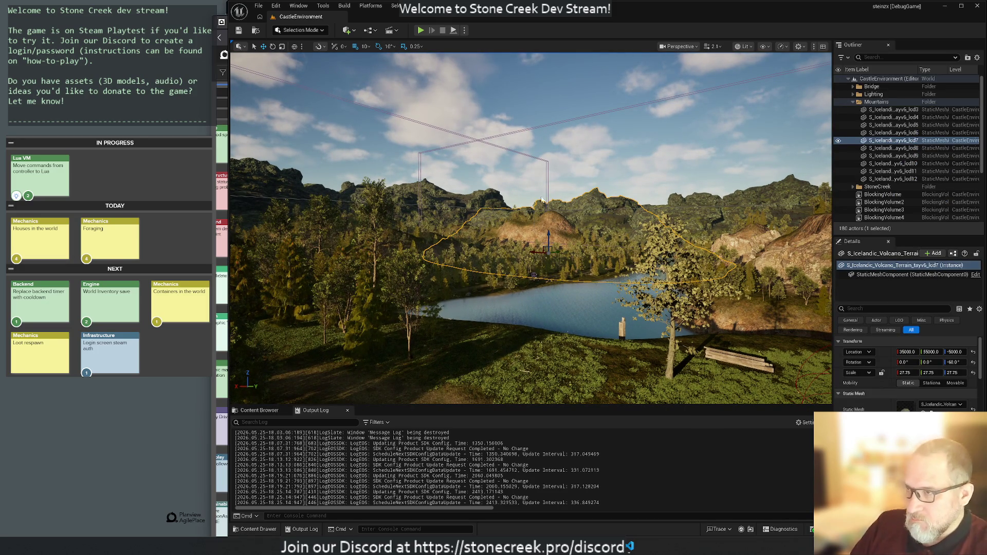
pyautogui.press('e')
pyautogui.moveTo(554, 255); pyautogui.dragTo(514, 257)
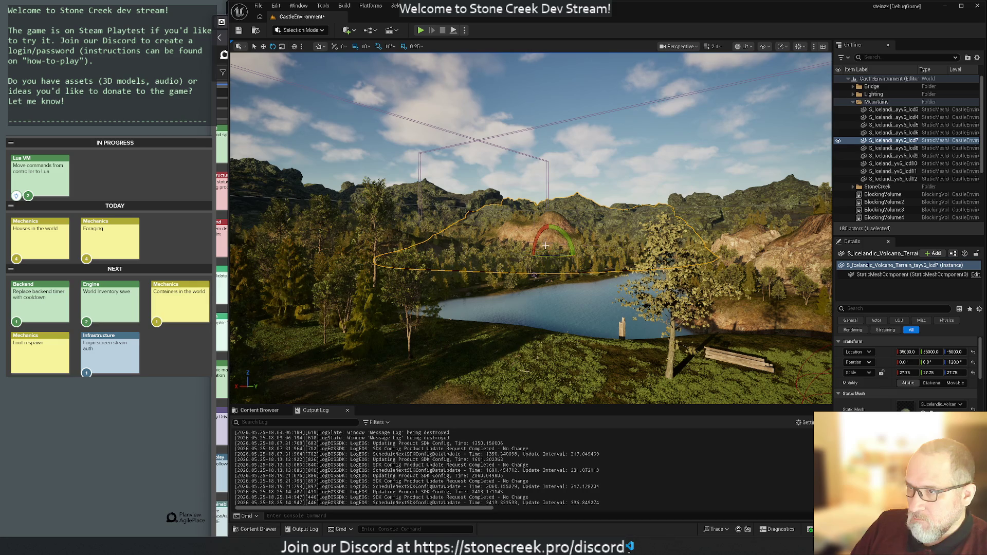
pyautogui.click(365, 153)
# Step: Fly the view down to the cliff face below the plateau and select a large cliff rock
pyautogui.moveTo(344, 196)
pyautogui.mouseDown()
pyautogui.moveTo(339, 154)
pyautogui.moveTo(329, 195)
pyautogui.moveTo(319, 175)
pyautogui.moveTo(290, 187)
pyautogui.moveTo(329, 180)
pyautogui.mouseUp()
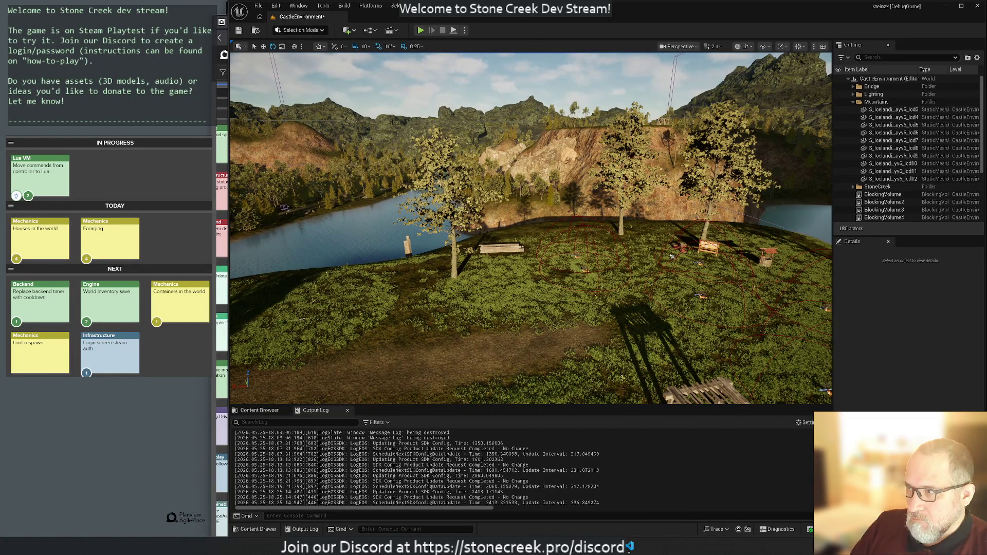
pyautogui.moveTo(611, 283)
pyautogui.mouseDown()
pyautogui.moveTo(611, 308)
pyautogui.moveTo(611, 282)
pyautogui.moveTo(558, 355)
pyautogui.mouseUp()
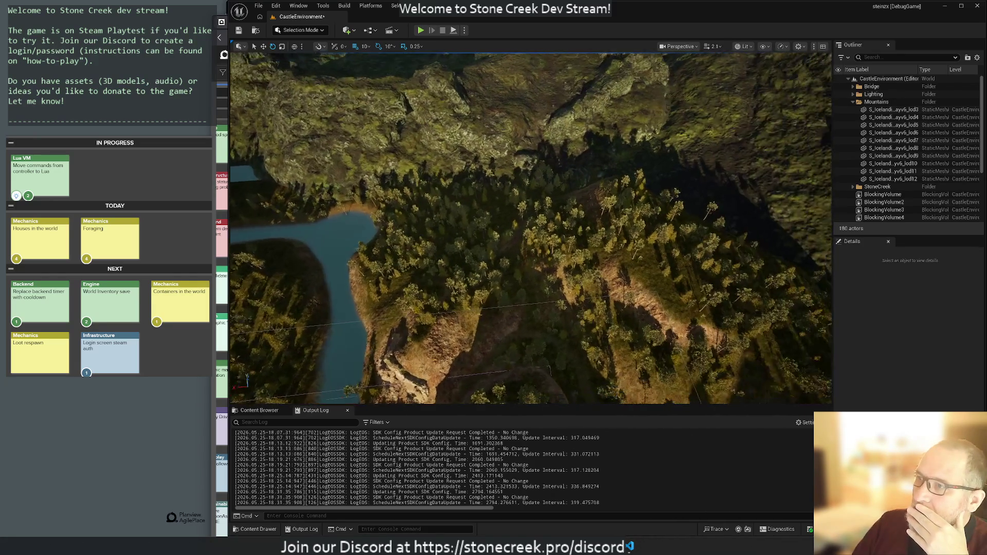
pyautogui.moveTo(265, 242); pyautogui.dragTo(420, 242)
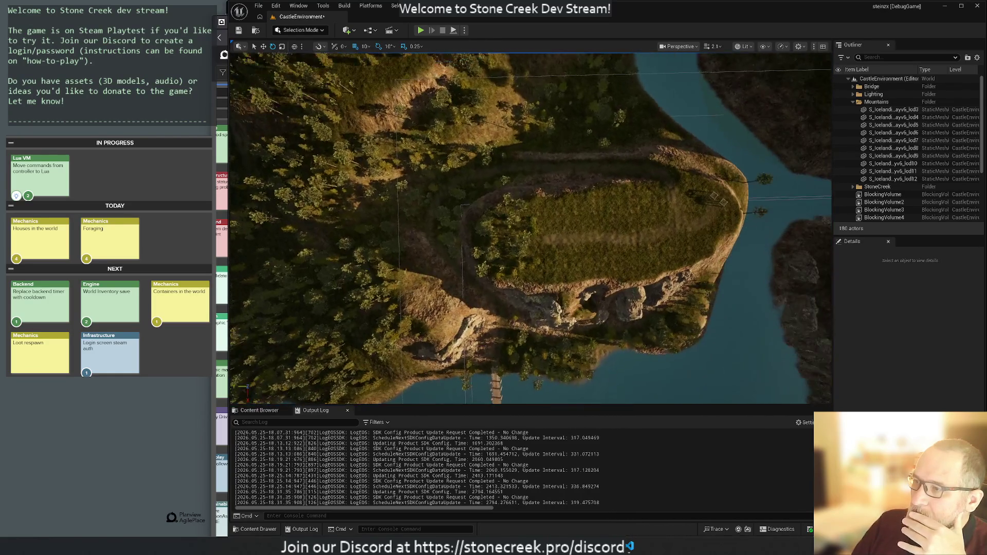
pyautogui.moveTo(438, 151); pyautogui.dragTo(438, 151)
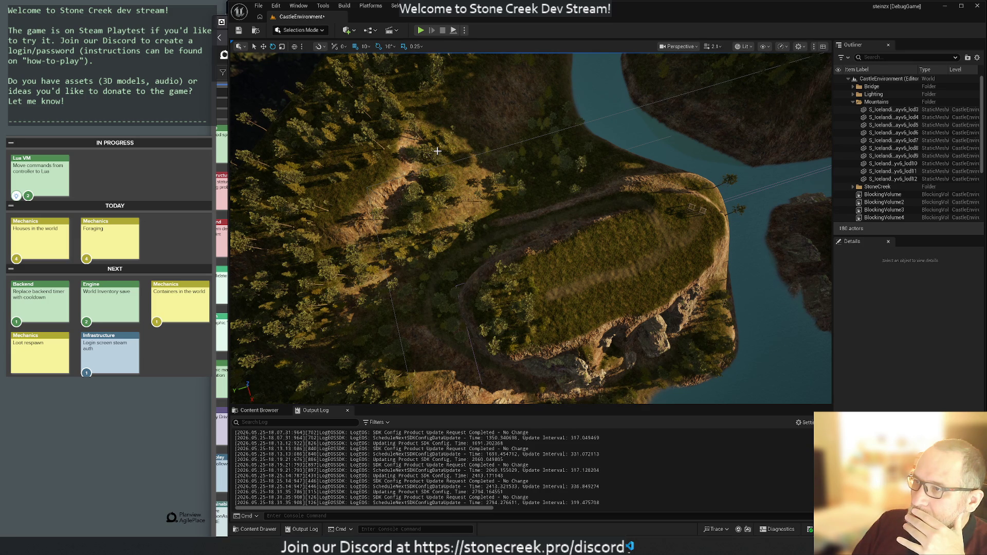
pyautogui.moveTo(438, 151)
pyautogui.mouseDown()
pyautogui.moveTo(438, 169)
pyautogui.moveTo(438, 134)
pyautogui.mouseUp()
pyautogui.click(547, 130)
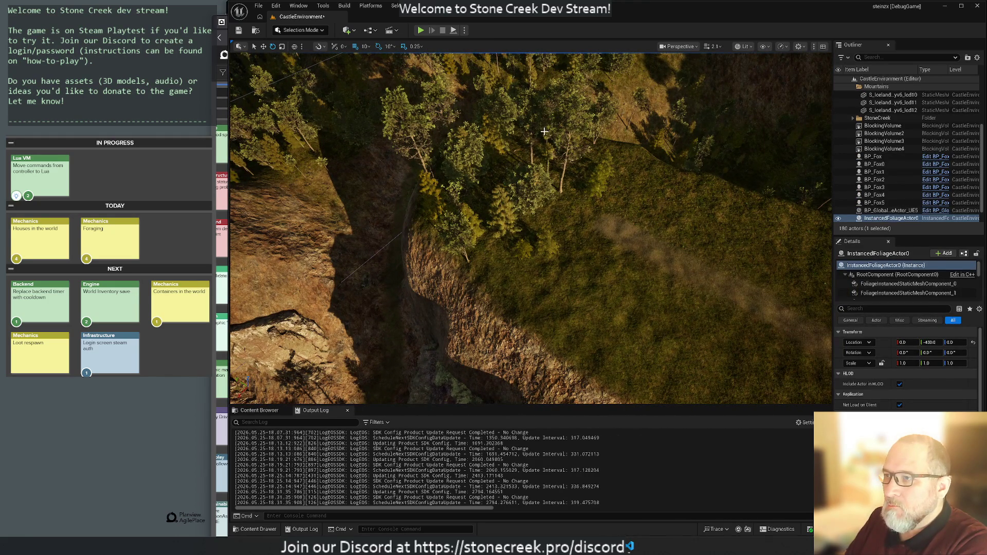
pyautogui.press('f')
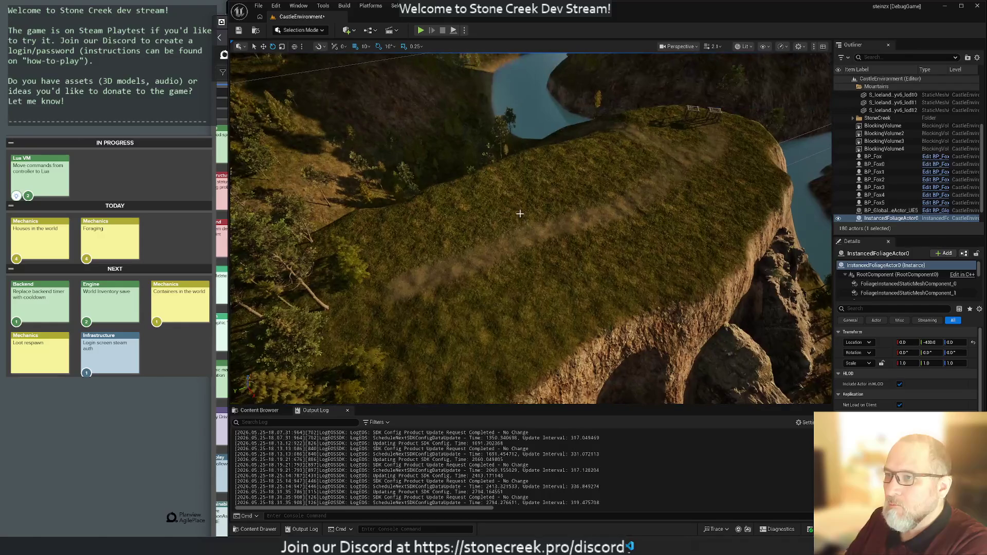
pyautogui.moveTo(615, 176); pyautogui.dragTo(615, 137)
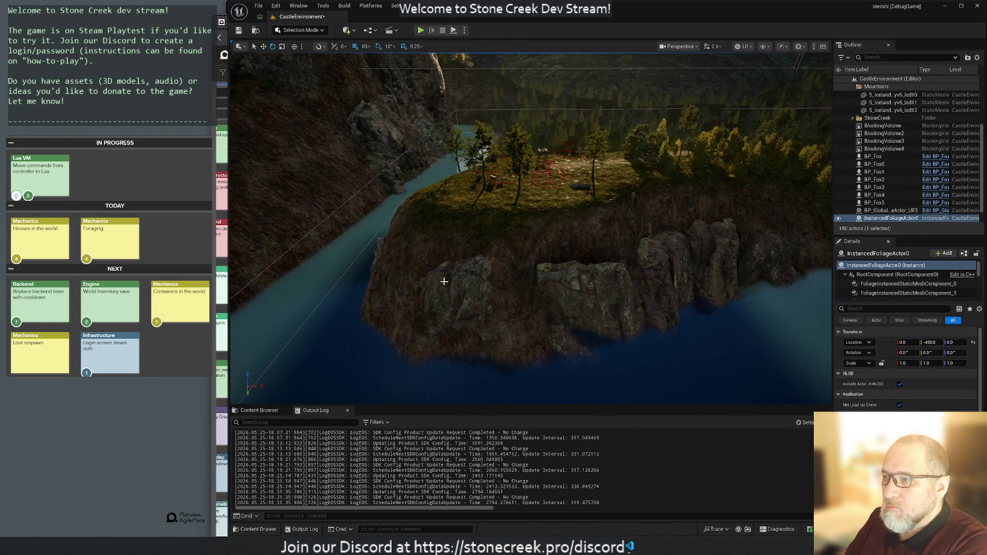
pyautogui.click(444, 281)
pyautogui.moveTo(533, 288); pyautogui.dragTo(437, 289)
pyautogui.click(402, 247)
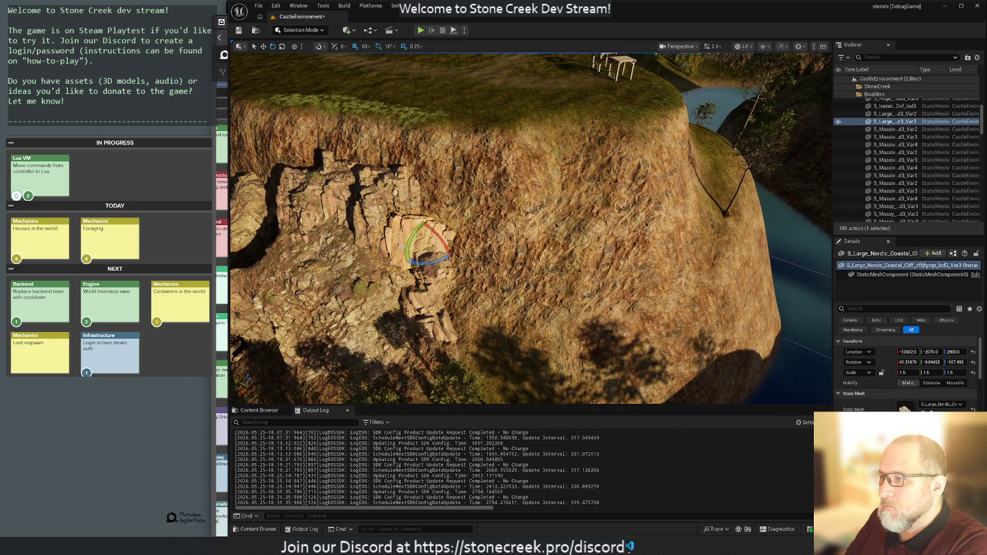
# Step: Select four cliff rocks together and nudge them slightly to the right with the move gizmo
pyautogui.keyDown('ctrl'); pyautogui.click(382, 207); pyautogui.keyUp('ctrl')
pyautogui.keyDown('ctrl'); pyautogui.click(319, 313); pyautogui.keyUp('ctrl')
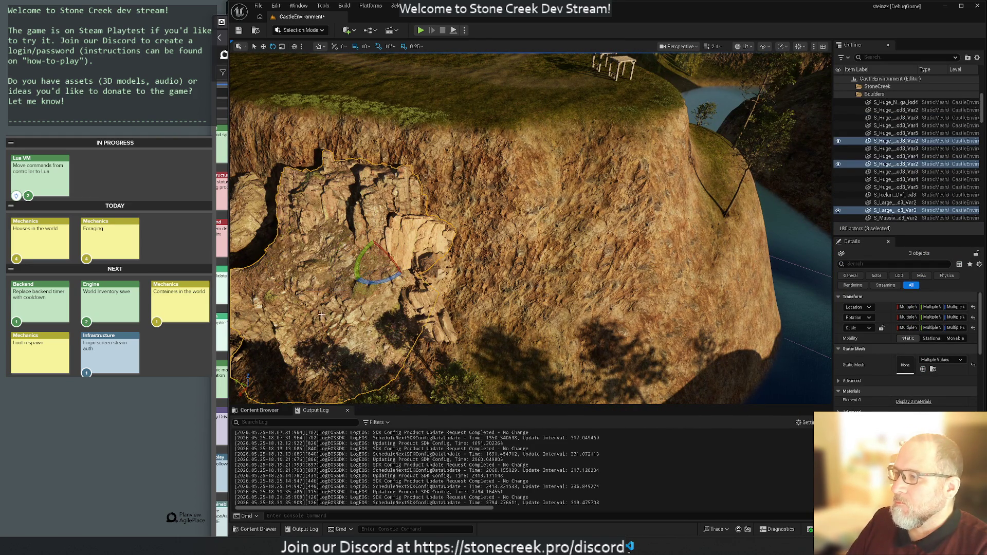
pyautogui.keyDown('ctrl'); pyautogui.click(437, 328); pyautogui.keyUp('ctrl')
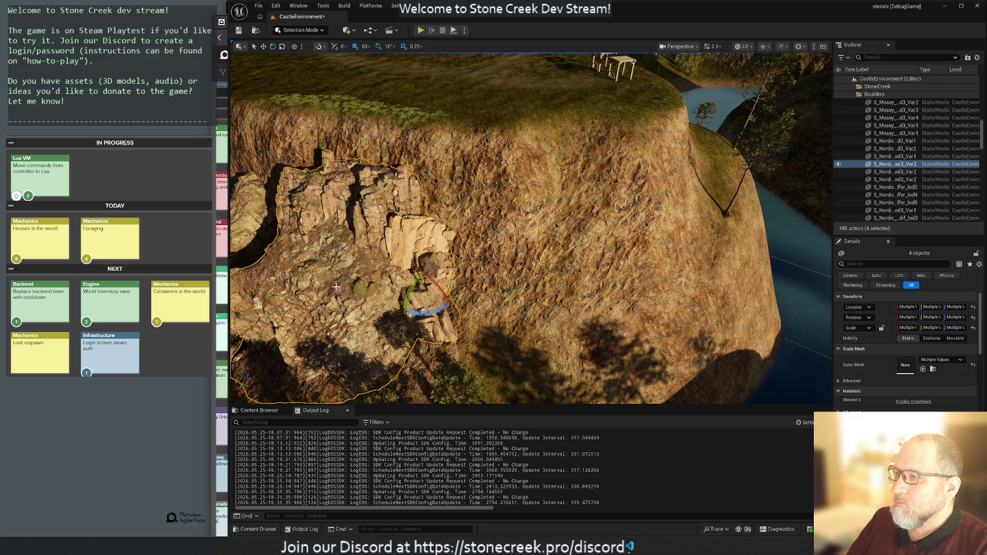
pyautogui.moveTo(370, 301); pyautogui.dragTo(379, 308)
pyautogui.press('r')
pyautogui.press('w')
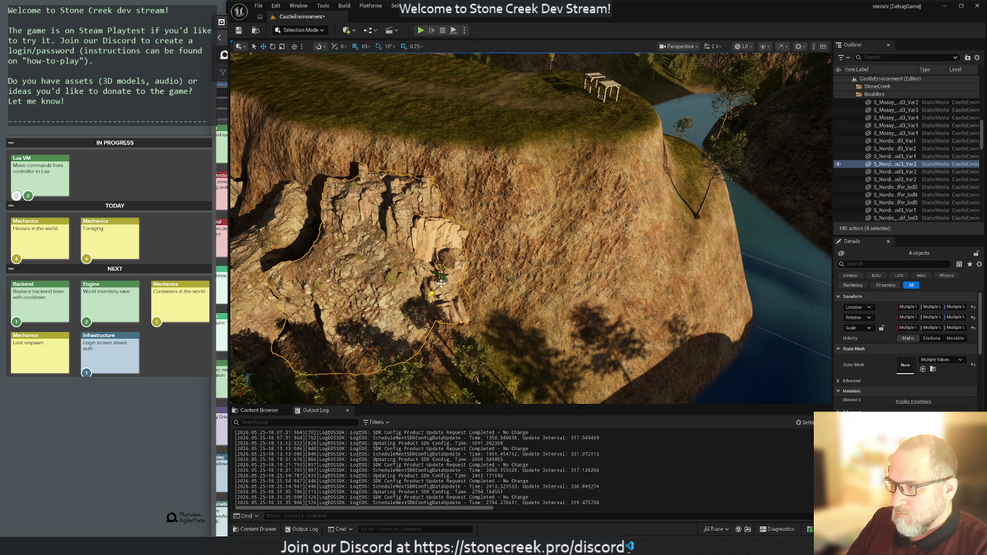
pyautogui.moveTo(439, 282)
pyautogui.mouseDown()
pyautogui.moveTo(451, 288)
pyautogui.moveTo(535, 241)
pyautogui.moveTo(535, 265)
pyautogui.mouseUp()
pyautogui.press('f')
pyautogui.moveTo(624, 105); pyautogui.dragTo(632, 128)
pyautogui.moveTo(571, 144); pyautogui.dragTo(591, 164)
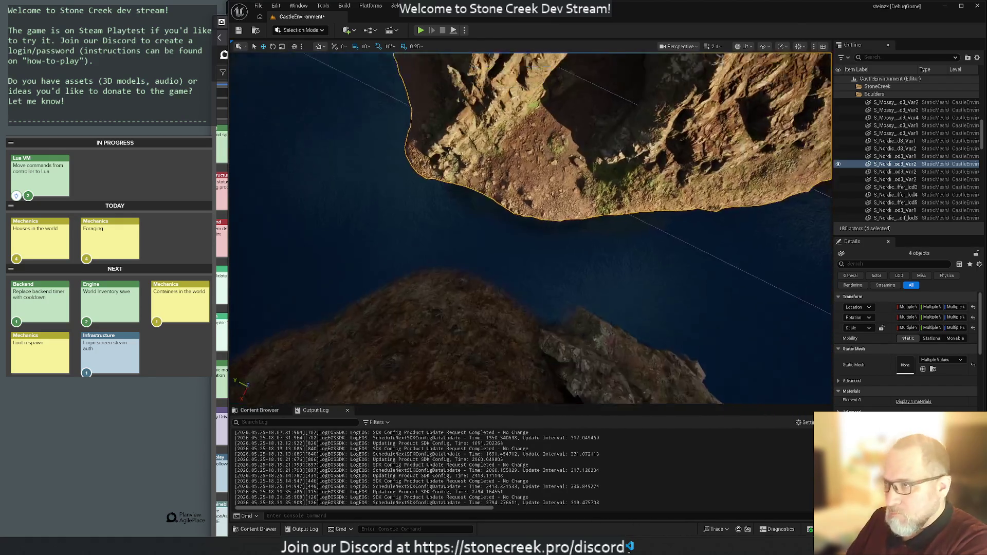
# Step: Shift the cliff rock group down-left and rotate it to a new orientation
pyautogui.press('f')
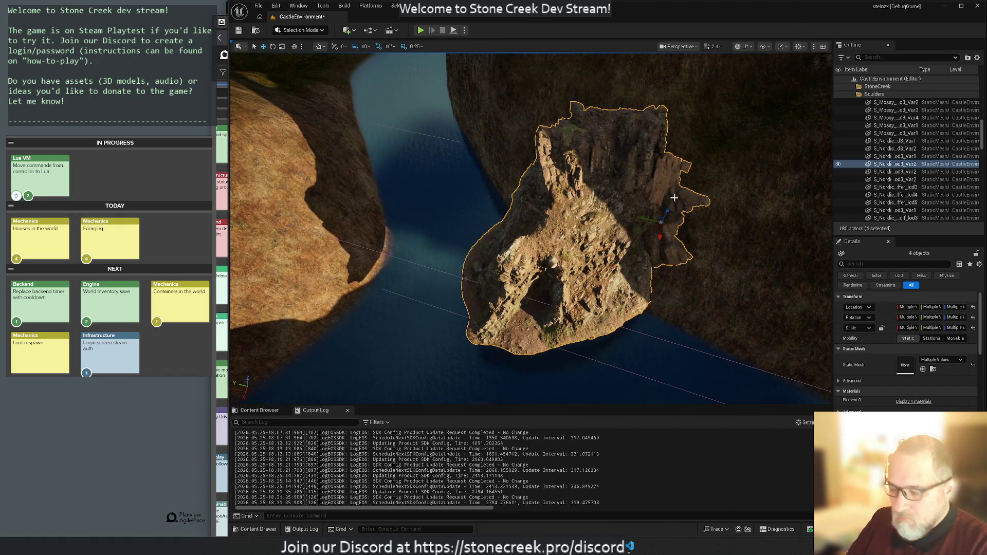
pyautogui.moveTo(645, 234)
pyautogui.mouseDown()
pyautogui.moveTo(654, 224)
pyautogui.moveTo(671, 231)
pyautogui.moveTo(612, 203)
pyautogui.mouseUp()
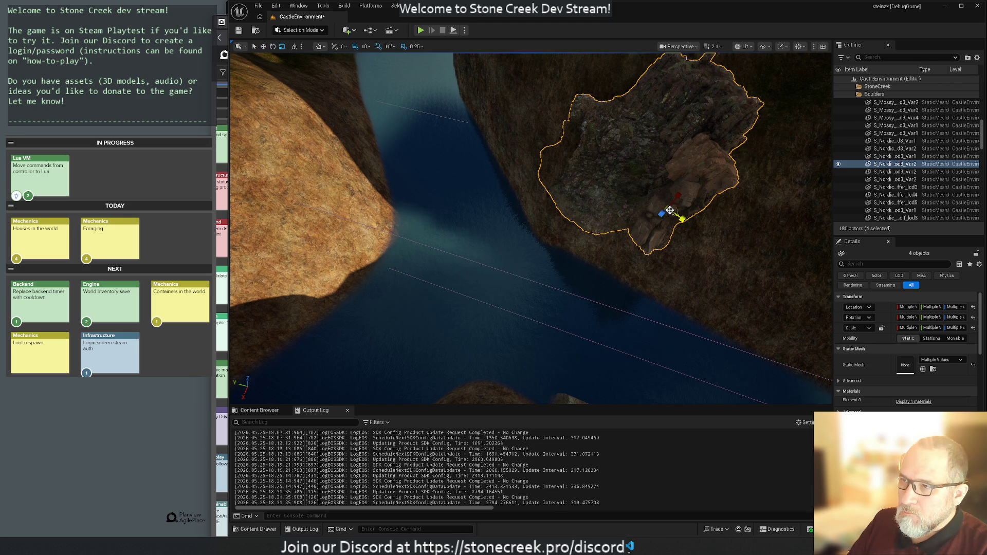
pyautogui.moveTo(668, 210); pyautogui.dragTo(637, 280)
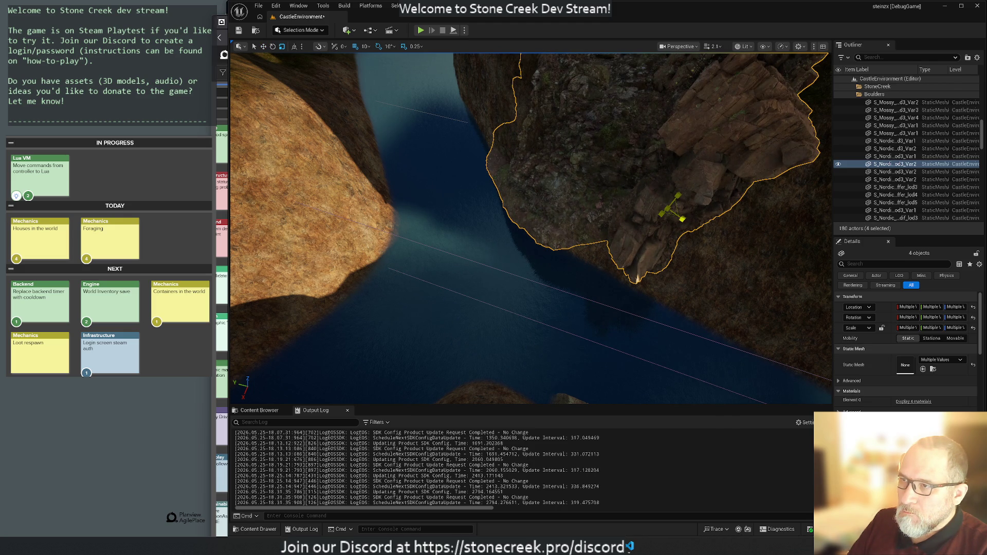
pyautogui.moveTo(530, 227)
pyautogui.mouseDown()
pyautogui.moveTo(530, 334)
pyautogui.moveTo(530, 309)
pyautogui.moveTo(514, 302)
pyautogui.moveTo(541, 296)
pyautogui.moveTo(575, 340)
pyautogui.moveTo(591, 393)
pyautogui.moveTo(576, 356)
pyautogui.moveTo(477, 324)
pyautogui.moveTo(451, 300)
pyautogui.moveTo(553, 369)
pyautogui.mouseUp()
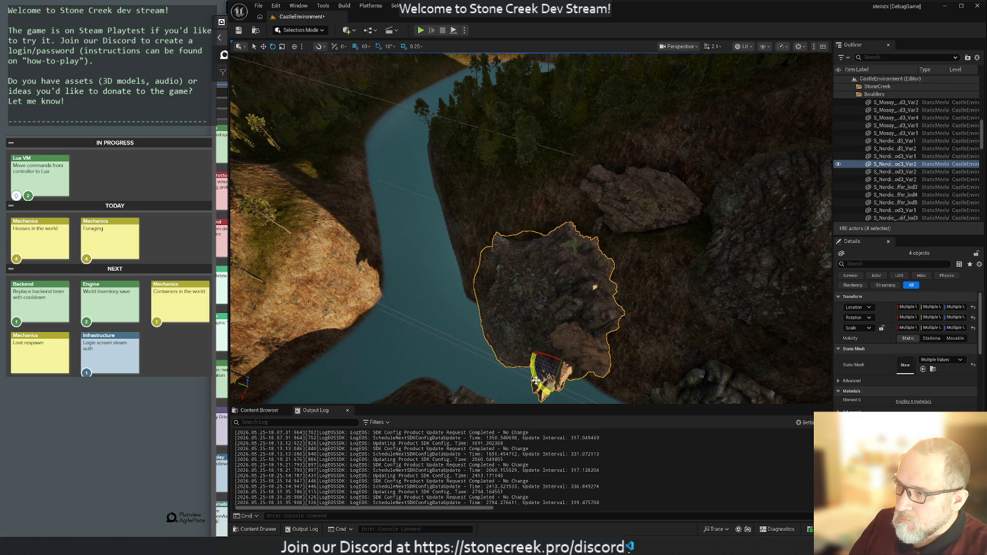
pyautogui.moveTo(535, 359); pyautogui.dragTo(461, 352)
# Step: Move the rock group from mid-river onto the river bank
pyautogui.press('r')
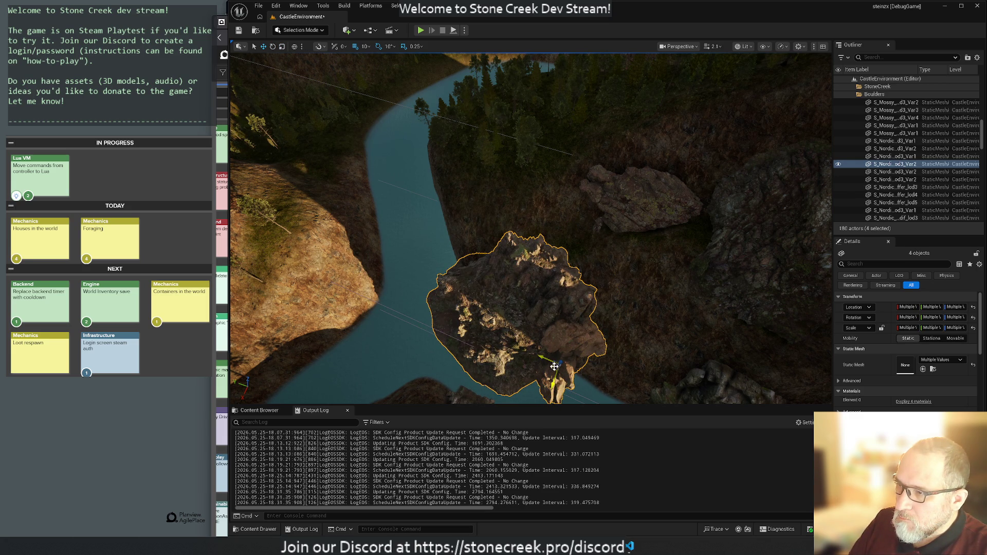
pyautogui.moveTo(550, 367)
pyautogui.mouseDown()
pyautogui.moveTo(624, 353)
pyautogui.moveTo(688, 319)
pyautogui.moveTo(625, 356)
pyautogui.mouseUp()
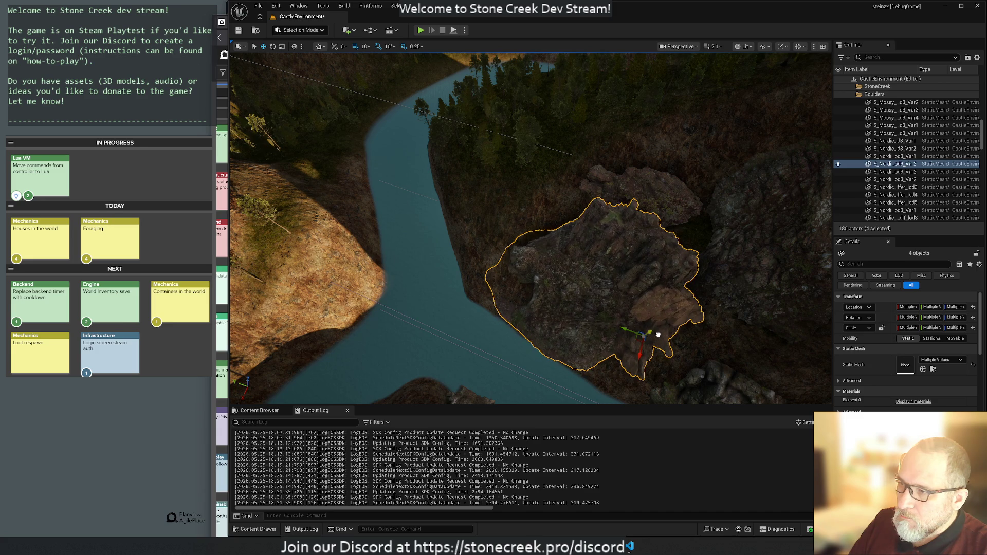
pyautogui.moveTo(627, 323); pyautogui.dragTo(581, 268)
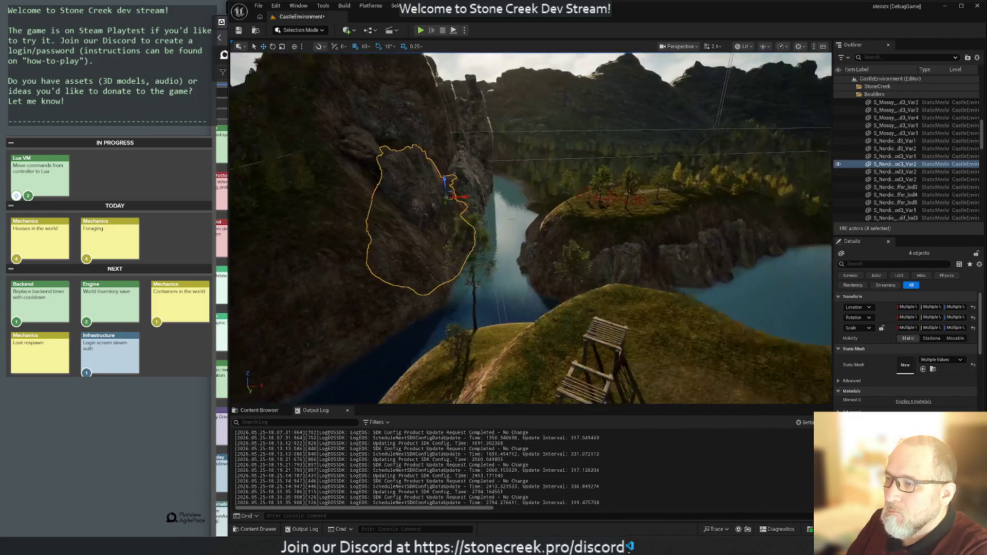
pyautogui.click(513, 289)
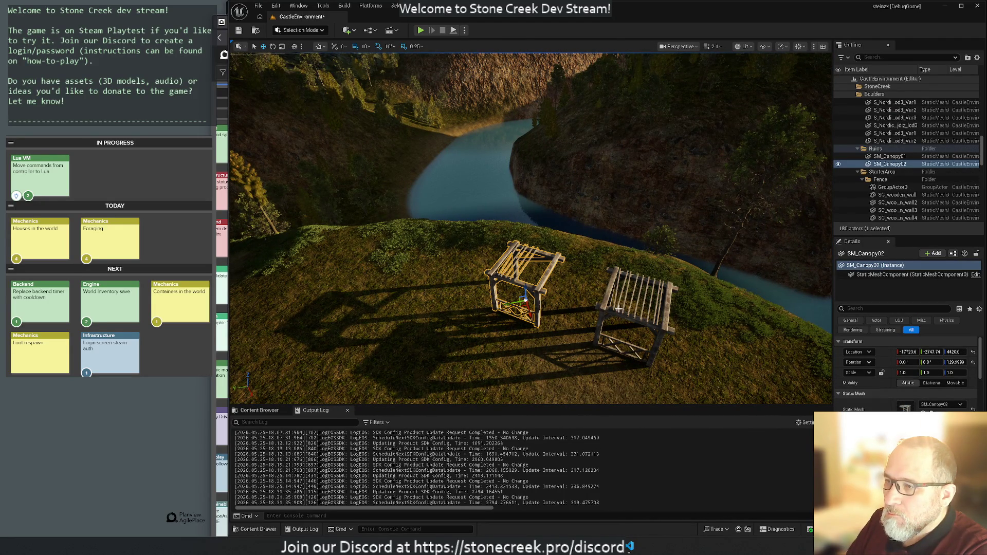
# Step: Select both SM_Canopy02 and SM_Canopy01 and cut them from the level
pyautogui.keyDown('ctrl'); pyautogui.click(634, 298); pyautogui.keyUp('ctrl')
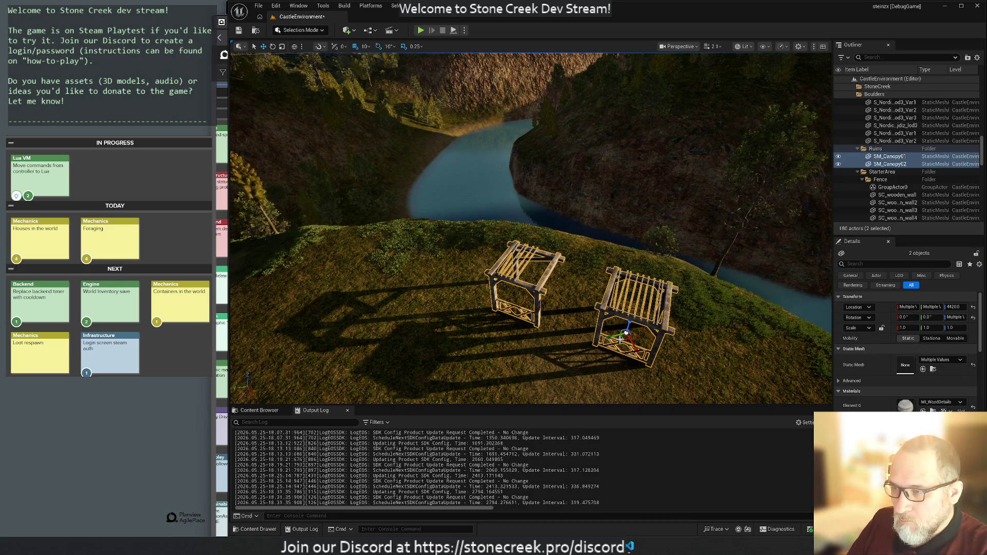
pyautogui.hotkey('ctrl', 'x')
pyautogui.moveTo(542, 324)
pyautogui.mouseDown()
pyautogui.moveTo(543, 247)
pyautogui.moveTo(543, 316)
pyautogui.moveTo(514, 321)
pyautogui.mouseUp()
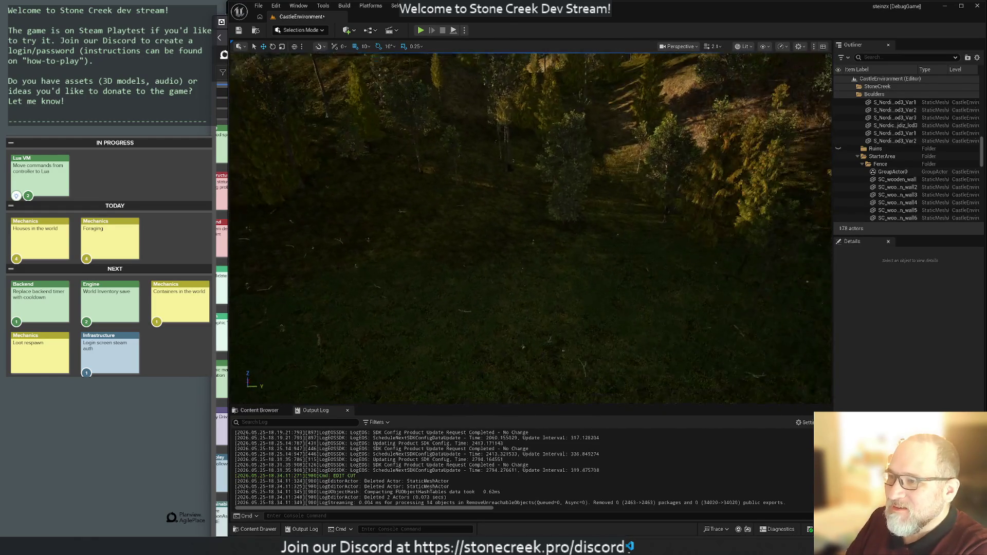
# Step: Paste the two canopies back into the level and bring them into view
pyautogui.hotkey('ctrl', 'v')
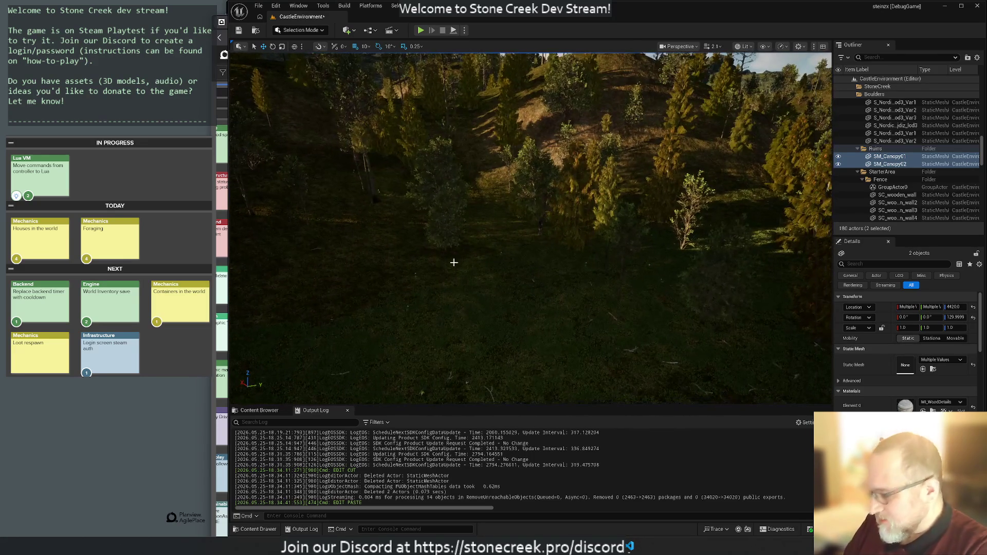
pyautogui.press('f')
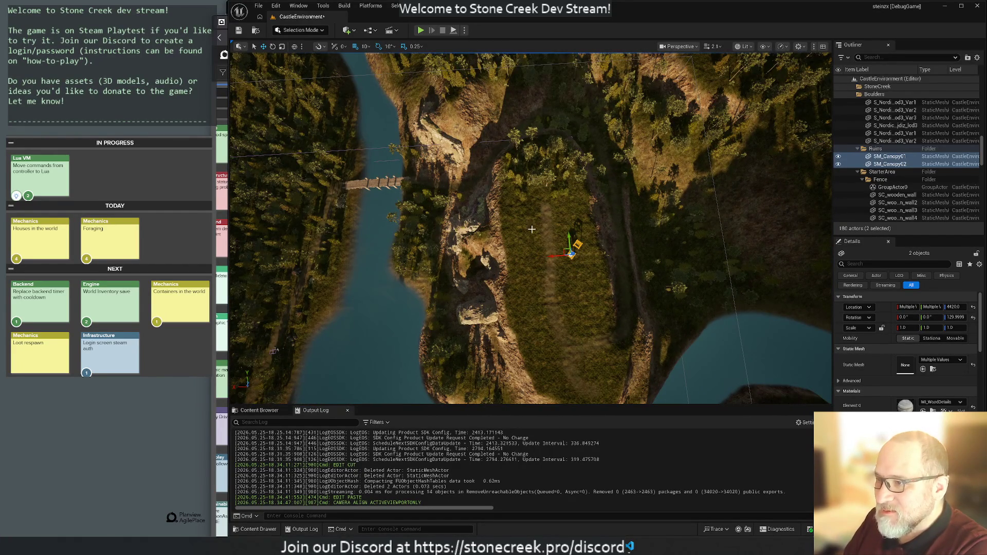
pyautogui.moveTo(565, 250)
pyautogui.mouseDown()
pyautogui.moveTo(559, 286)
pyautogui.moveTo(540, 209)
pyautogui.moveTo(378, 58)
pyautogui.mouseUp()
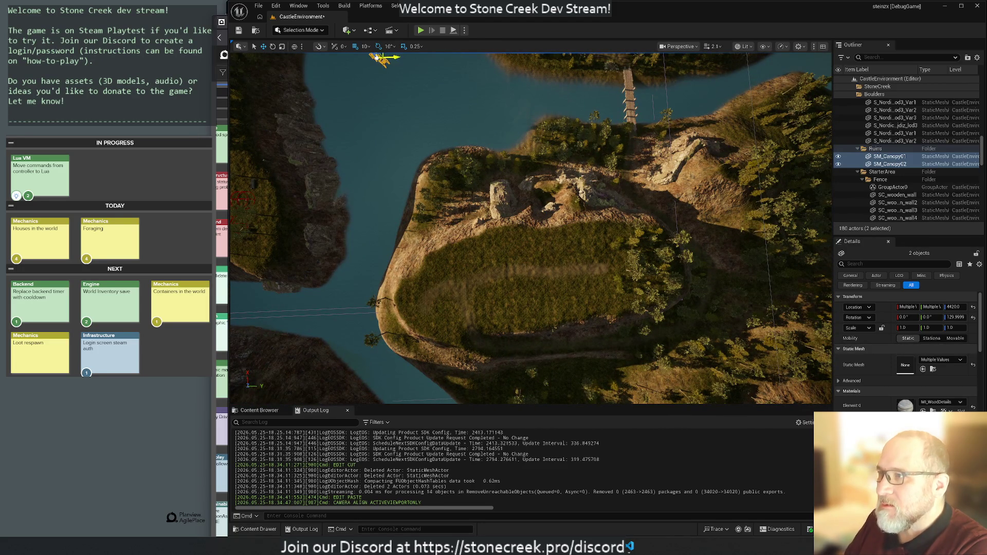
pyautogui.moveTo(445, 106); pyautogui.dragTo(481, 171)
# Step: Shift the canopies slightly left and raise them to ground level at Z 400
pyautogui.moveTo(447, 222)
pyautogui.mouseDown()
pyautogui.moveTo(422, 219)
pyautogui.moveTo(436, 229)
pyautogui.moveTo(607, 219)
pyautogui.moveTo(812, 166)
pyautogui.moveTo(755, 129)
pyautogui.moveTo(668, 295)
pyautogui.moveTo(598, 392)
pyautogui.moveTo(587, 359)
pyautogui.mouseUp()
pyautogui.scroll(5, 532, 228)
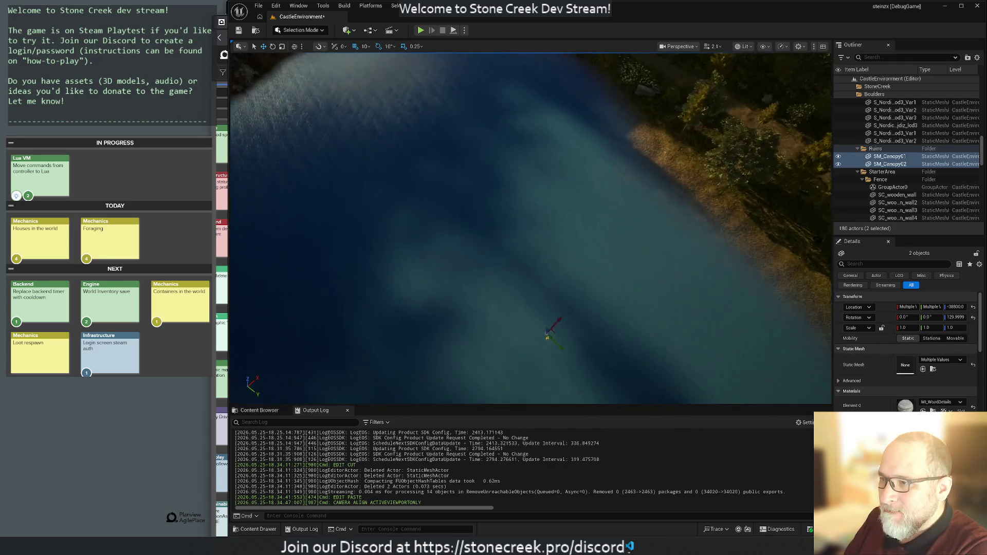
pyautogui.scroll(2, 477, 366)
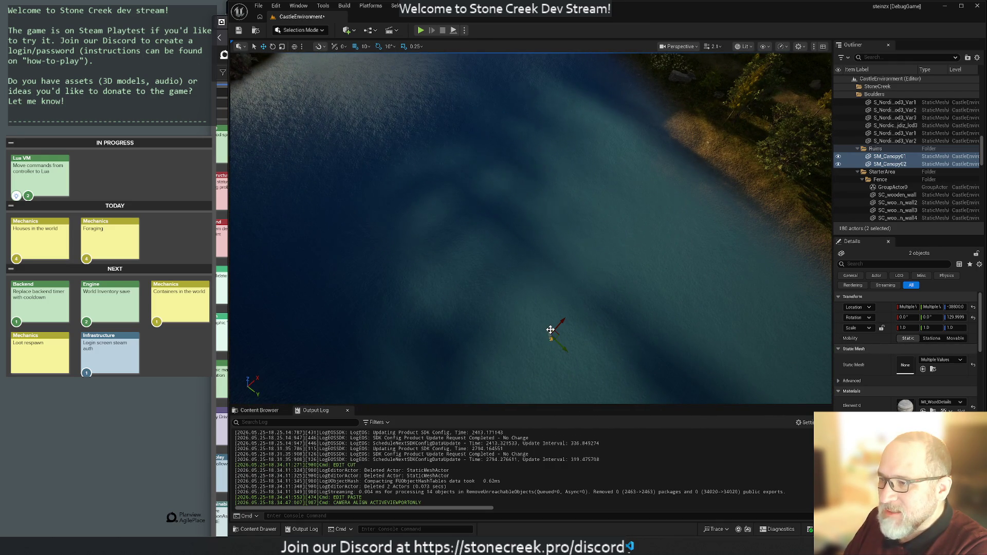
pyautogui.moveTo(554, 327)
pyautogui.mouseDown()
pyautogui.moveTo(569, 192)
pyautogui.moveTo(604, 69)
pyautogui.mouseUp()
pyautogui.moveTo(575, 139)
pyautogui.mouseDown()
pyautogui.moveTo(575, 180)
pyautogui.moveTo(575, 118)
pyautogui.moveTo(575, 141)
pyautogui.mouseUp()
pyautogui.moveTo(532, 244); pyautogui.dragTo(484, 108)
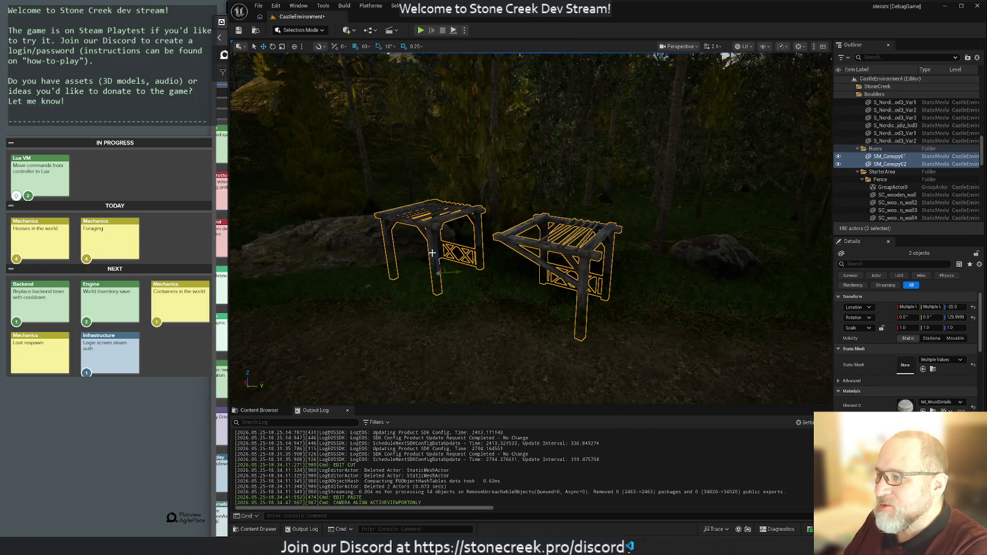
pyautogui.moveTo(435, 254); pyautogui.dragTo(372, 321)
# Step: Move both canopies up-left across the forest floor beside the boulder
pyautogui.press('f')
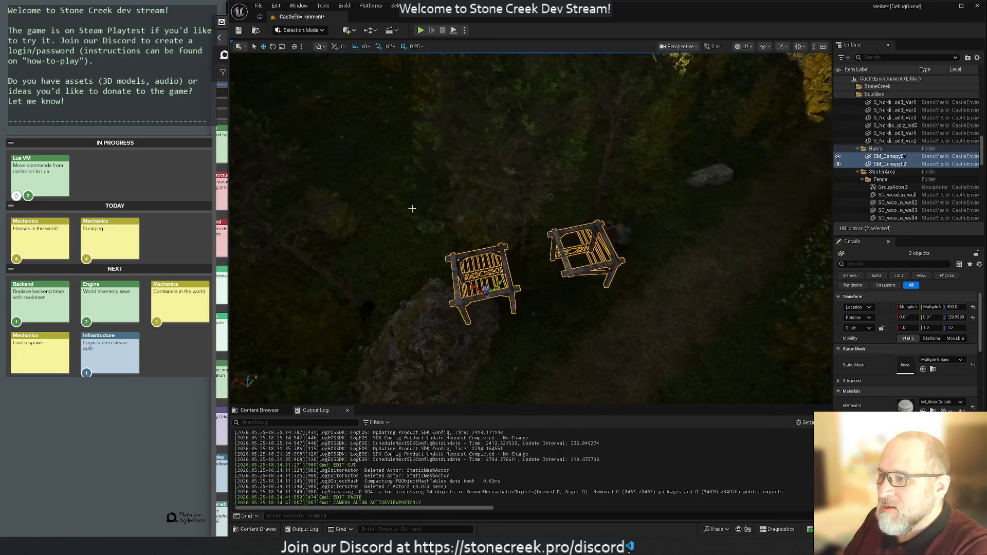
pyautogui.moveTo(446, 261); pyautogui.dragTo(425, 206)
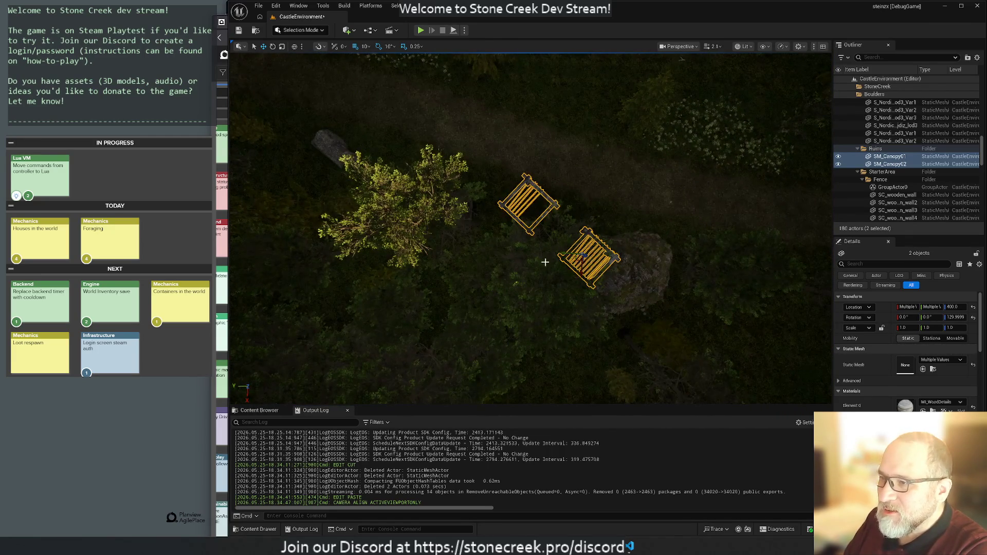
pyautogui.moveTo(576, 261); pyautogui.dragTo(524, 261)
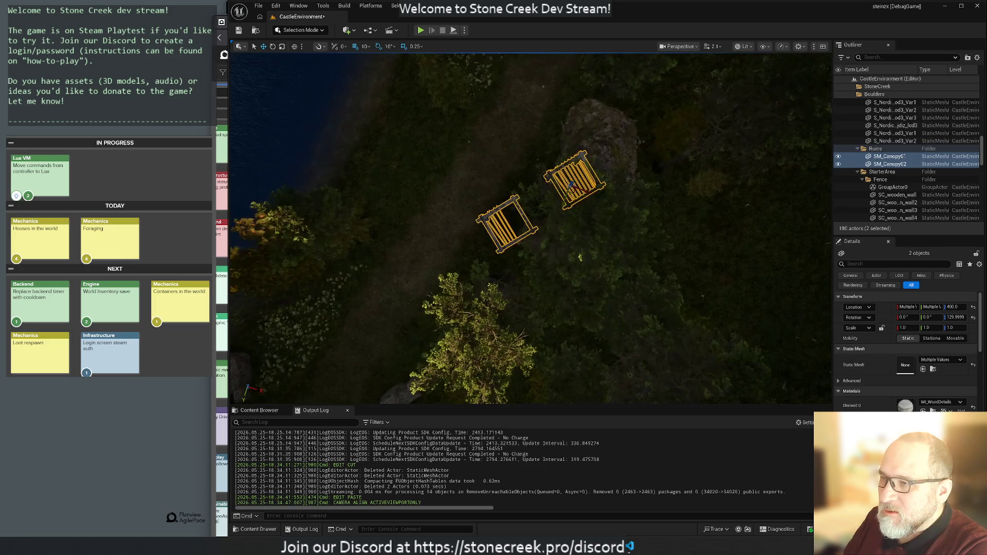
pyautogui.moveTo(574, 222)
pyautogui.mouseDown()
pyautogui.moveTo(535, 222)
pyautogui.moveTo(588, 235)
pyautogui.mouseUp()
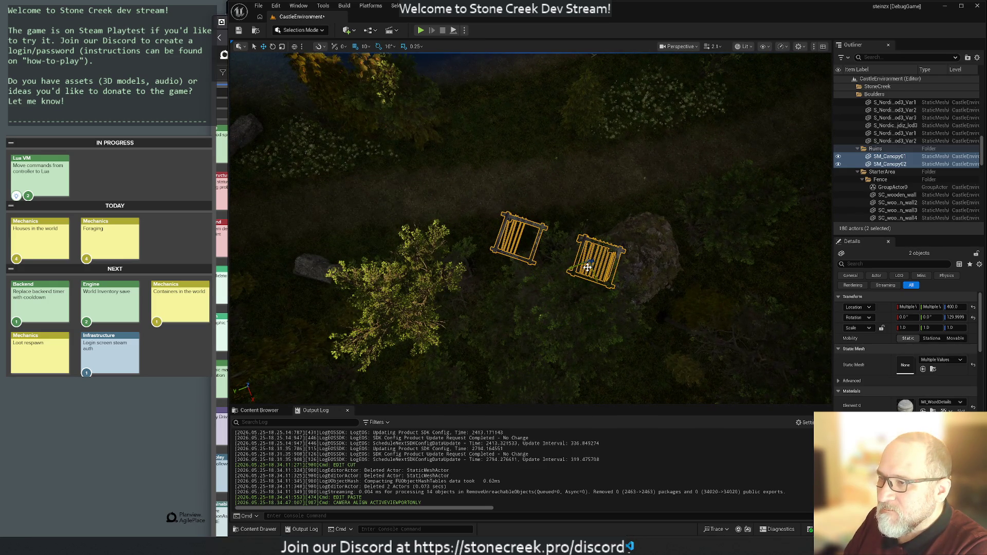
pyautogui.moveTo(553, 294)
pyautogui.mouseDown()
pyautogui.moveTo(538, 277)
pyautogui.moveTo(502, 166)
pyautogui.moveTo(521, 133)
pyautogui.moveTo(545, 135)
pyautogui.mouseUp()
pyautogui.press('e')
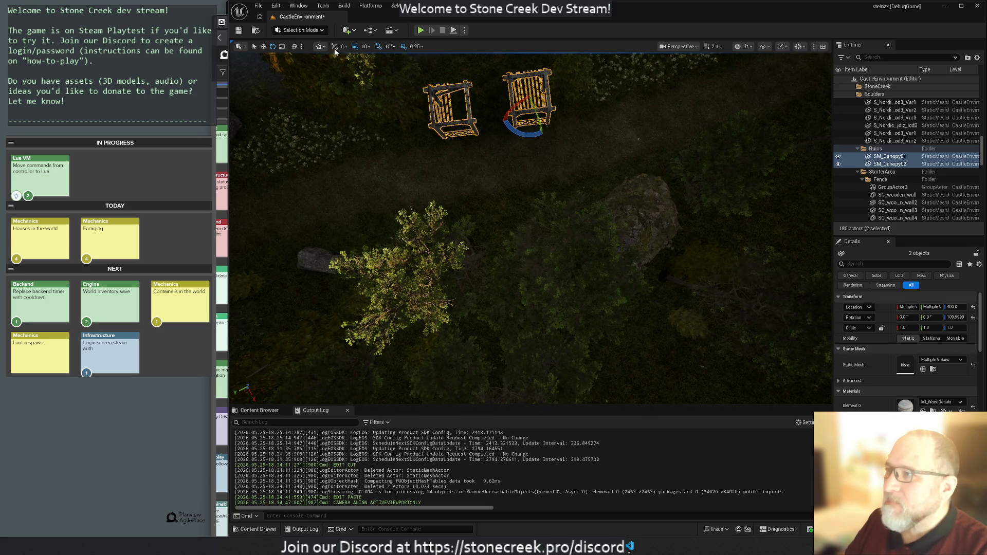
pyautogui.click(379, 47)
pyautogui.moveTo(541, 136); pyautogui.dragTo(547, 136)
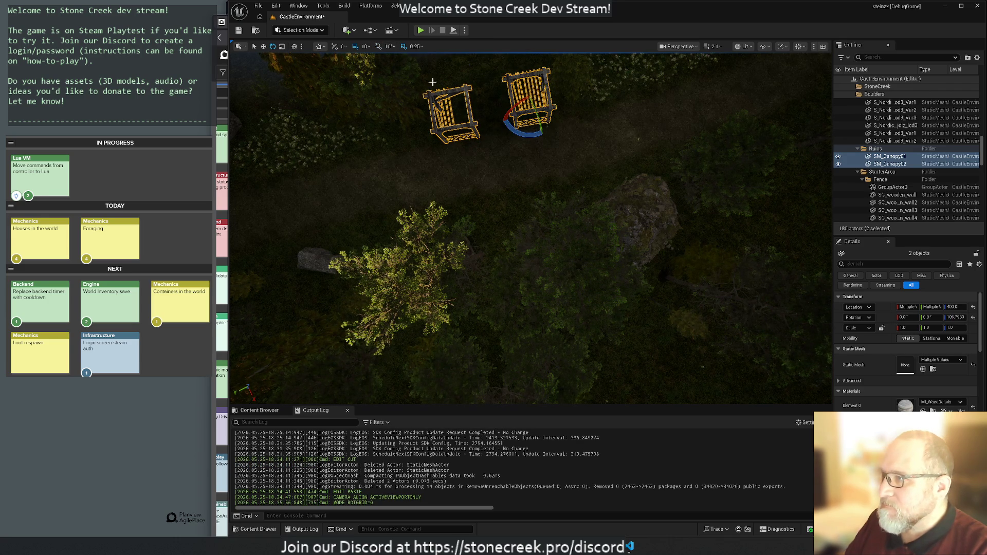
pyautogui.click(404, 46)
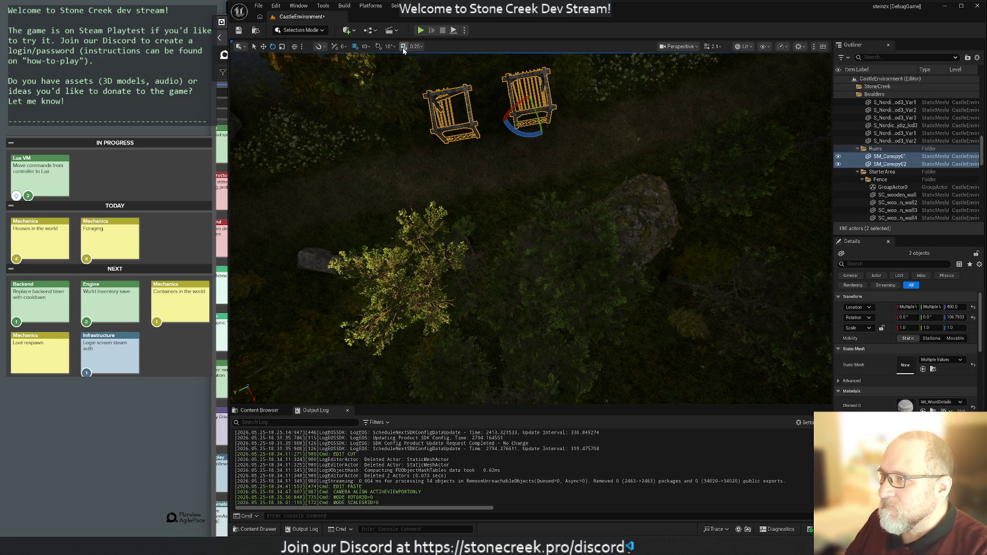
pyautogui.click(355, 46)
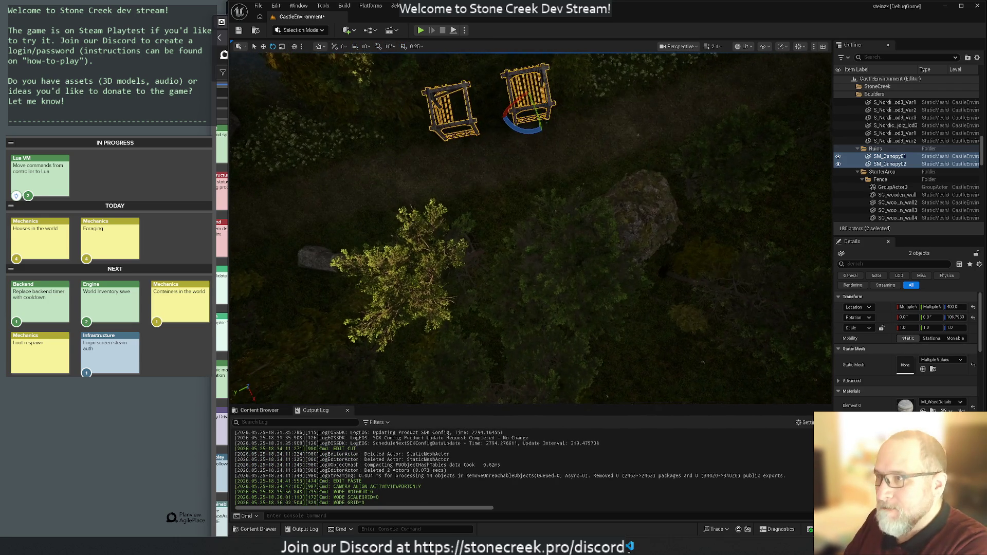
pyautogui.scroll(3, 377, 84)
pyautogui.press('f')
pyautogui.scroll(6, 531, 229)
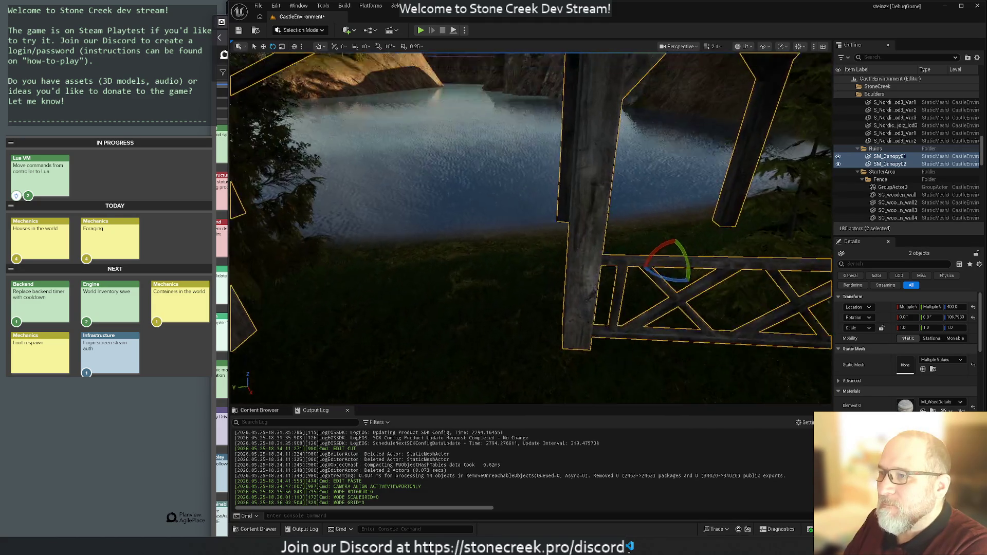
pyautogui.scroll(-3, 530, 228)
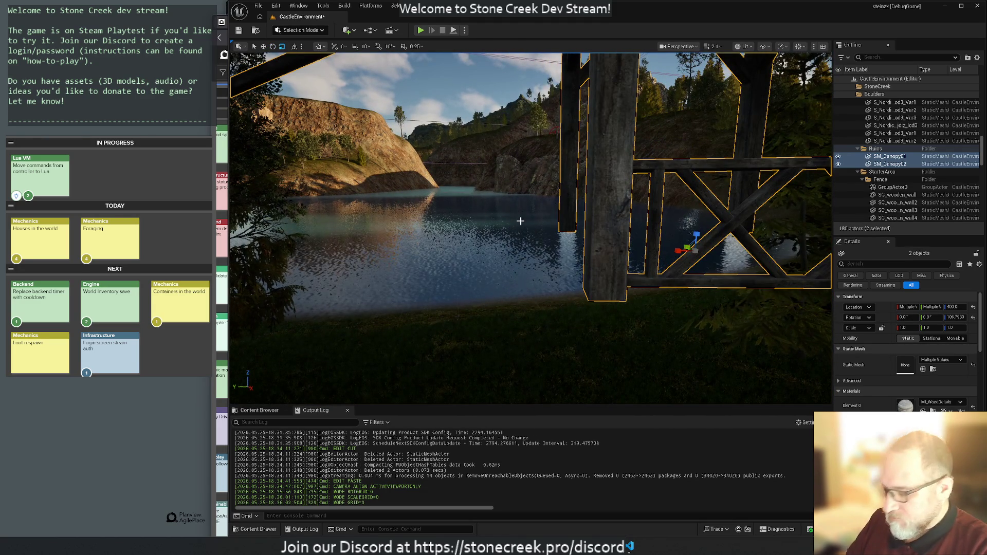
pyautogui.moveTo(521, 221)
pyautogui.mouseDown()
pyautogui.moveTo(520, 185)
pyautogui.moveTo(607, 185)
pyautogui.mouseUp()
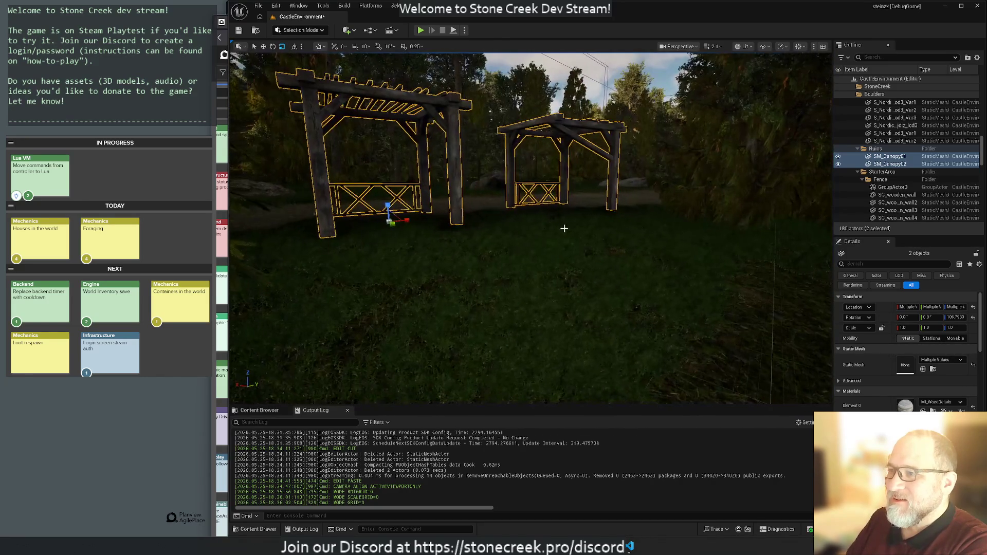
pyautogui.click(563, 226)
pyautogui.moveTo(562, 226)
pyautogui.mouseDown()
pyautogui.moveTo(562, 195)
pyautogui.moveTo(563, 237)
pyautogui.moveTo(563, 205)
pyautogui.mouseUp()
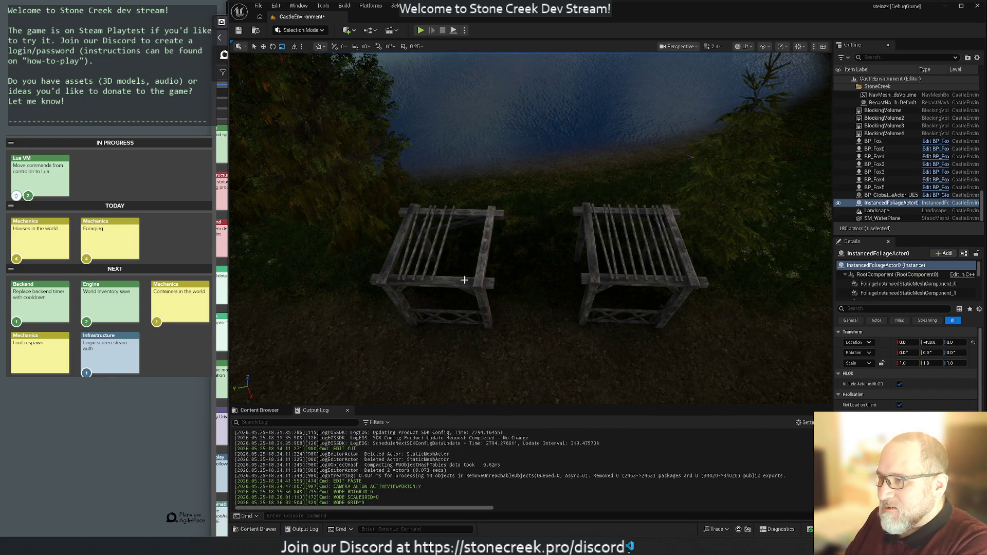
pyautogui.click(453, 315)
pyautogui.press('w')
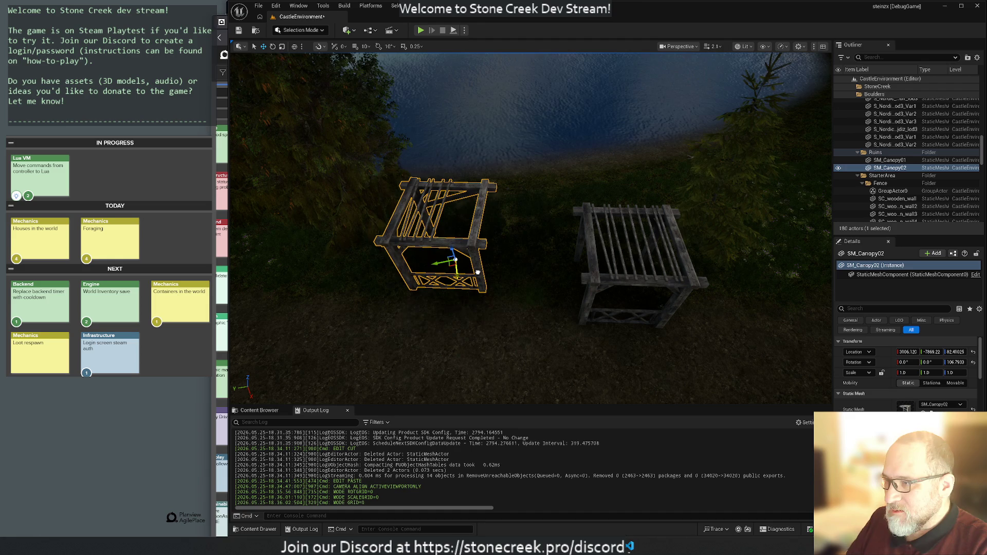
pyautogui.click(636, 306)
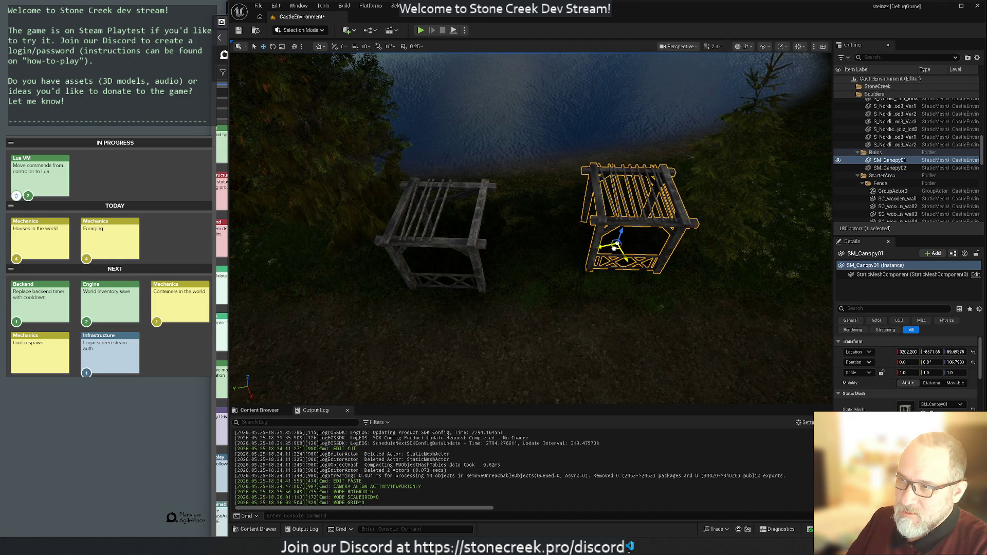
pyautogui.moveTo(529, 232)
pyautogui.mouseDown()
pyautogui.moveTo(515, 216)
pyautogui.moveTo(493, 257)
pyautogui.moveTo(494, 247)
pyautogui.mouseUp()
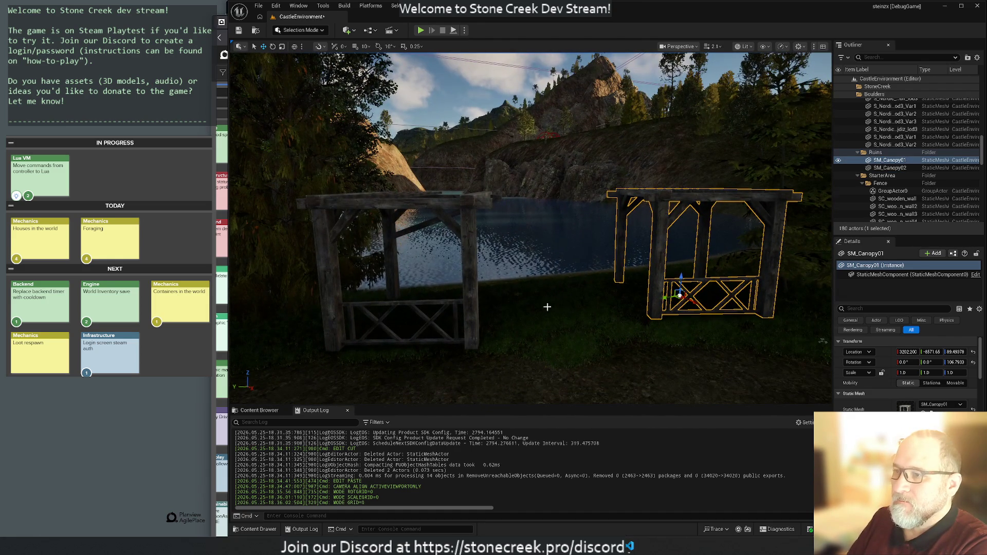
pyautogui.click(610, 304)
pyautogui.moveTo(610, 303)
pyautogui.mouseDown()
pyautogui.moveTo(576, 303)
pyautogui.moveTo(563, 255)
pyautogui.mouseUp()
pyautogui.click(613, 273)
pyautogui.moveTo(432, 278)
pyautogui.mouseDown()
pyautogui.moveTo(494, 237)
pyautogui.moveTo(494, 287)
pyautogui.mouseUp()
pyautogui.click(378, 258)
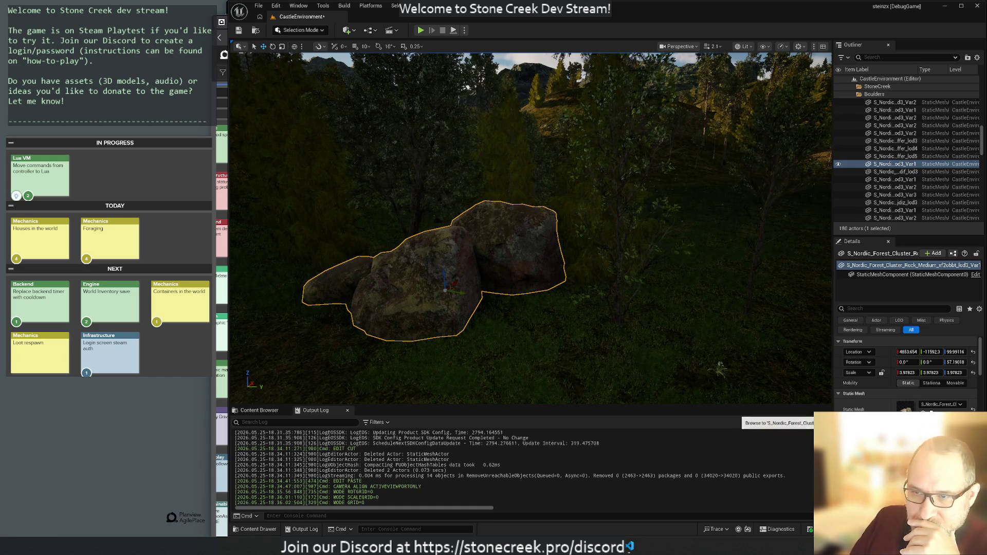
pyautogui.click(932, 411)
# Step: Open the Nordic forest rock cluster mesh and add a 10DOP-X simplified collision
pyautogui.doubleClick(383, 463)
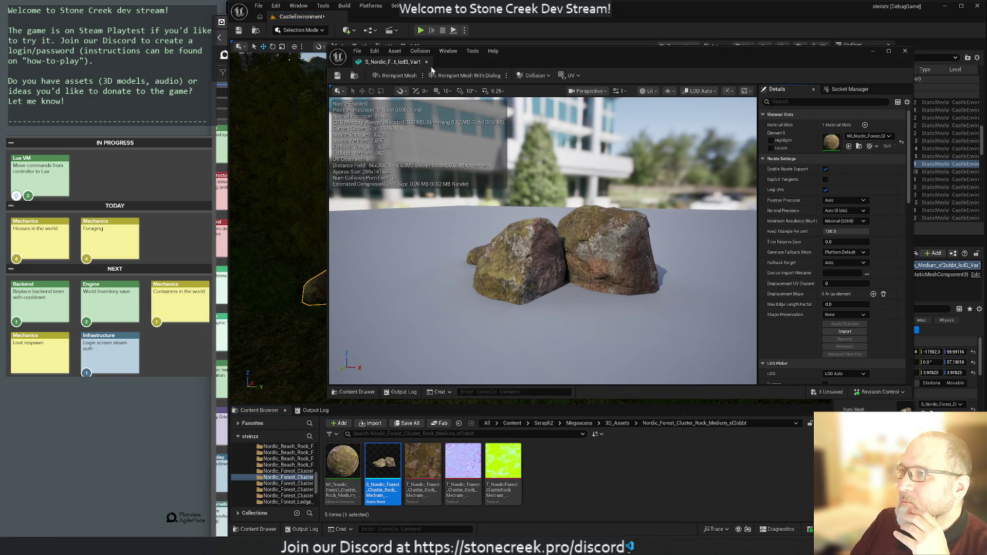
pyautogui.doubleClick(417, 63)
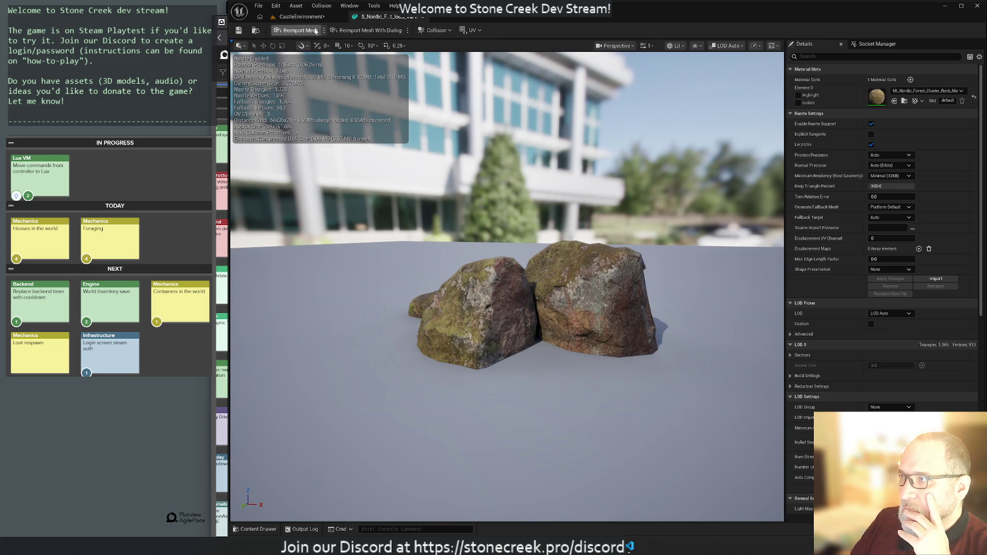
pyautogui.click(440, 30)
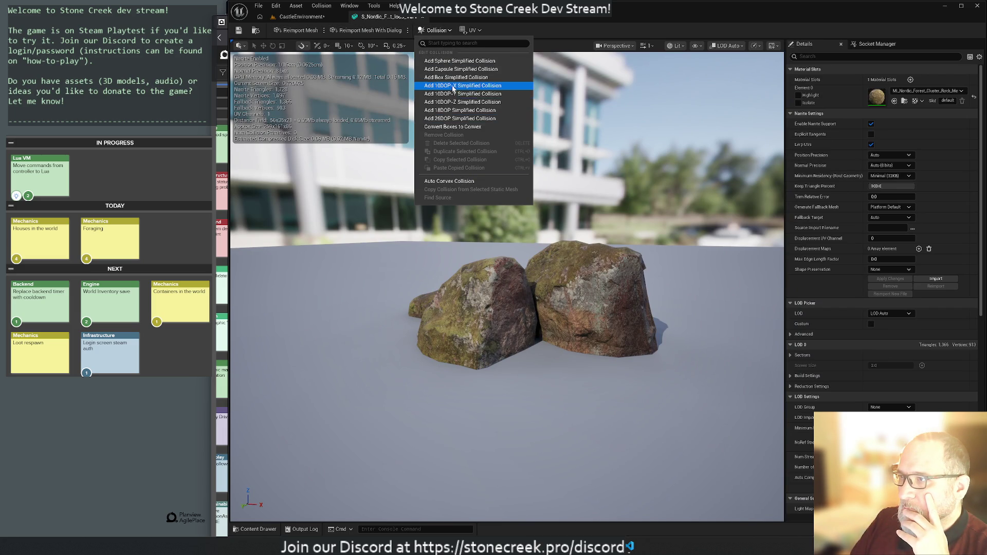
pyautogui.click(458, 119)
pyautogui.click(364, 239)
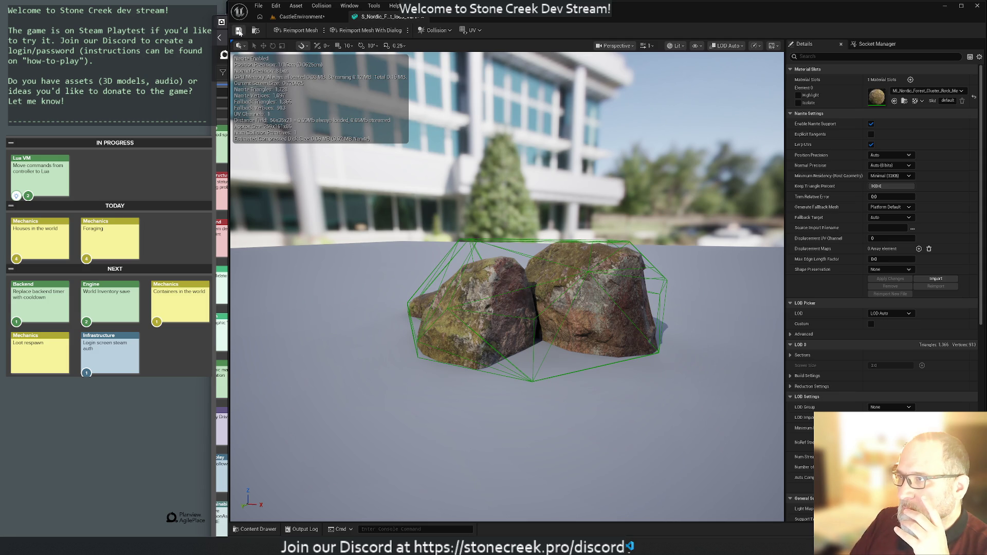
# Step: Save the rock cluster mesh and close its mesh editor
pyautogui.click(239, 32)
pyautogui.click(483, 357)
pyautogui.click(424, 18)
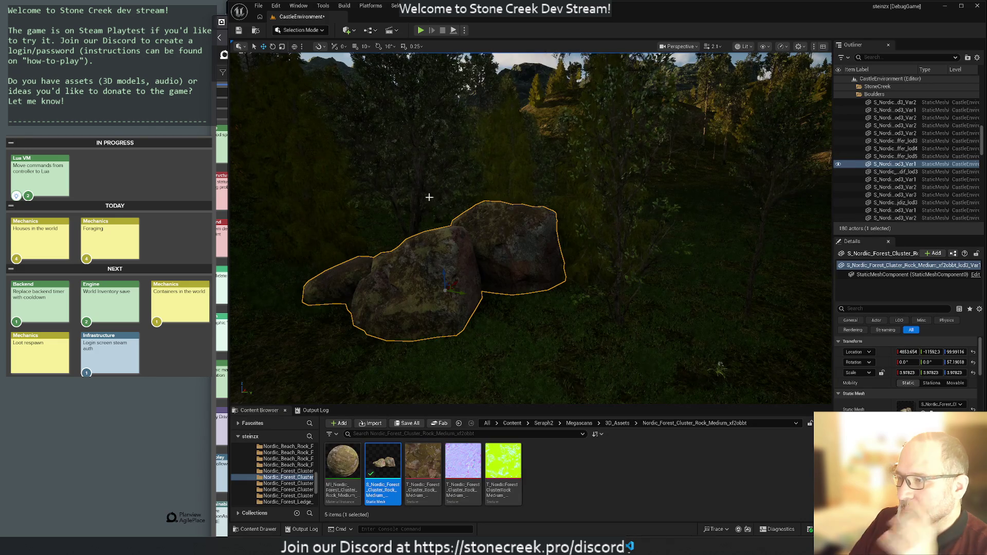
# Step: Open the Icelandic terrain rock's mesh and add a simplified collision hull
pyautogui.moveTo(529, 226)
pyautogui.mouseDown()
pyautogui.moveTo(452, 201)
pyautogui.moveTo(764, 365)
pyautogui.moveTo(485, 253)
pyautogui.mouseUp()
pyautogui.click(503, 265)
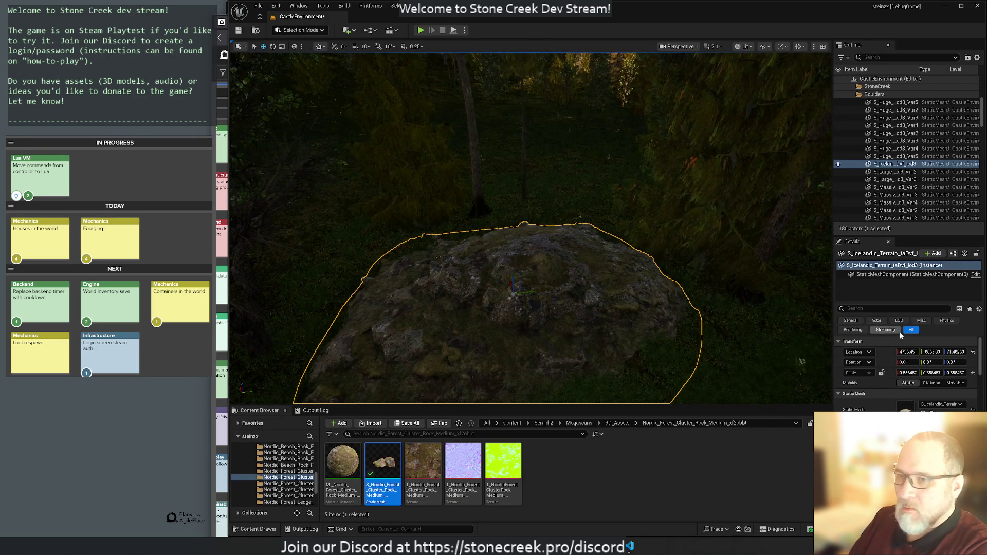
pyautogui.hotkey('ctrl', 'b')
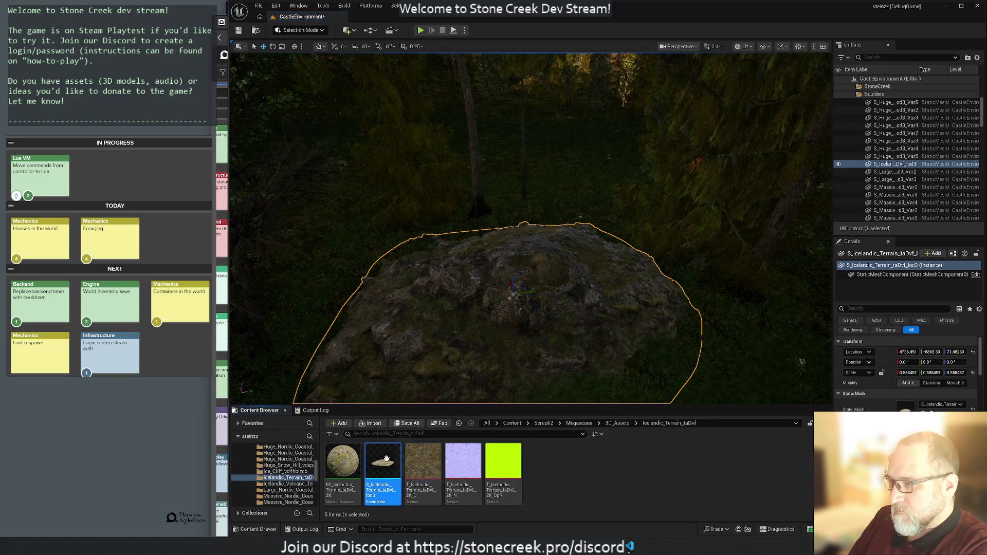
pyautogui.hotkey('ctrl', 'e')
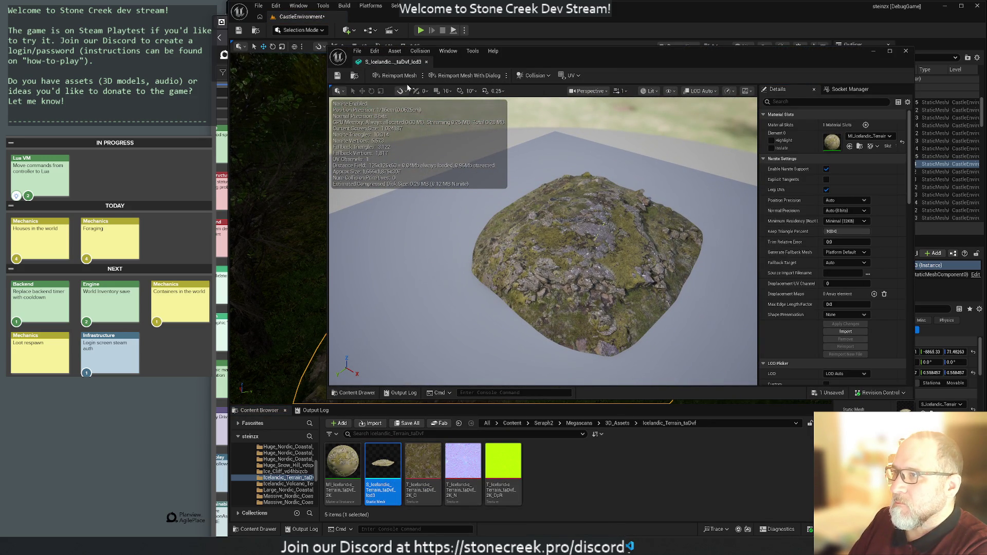
pyautogui.click(420, 51)
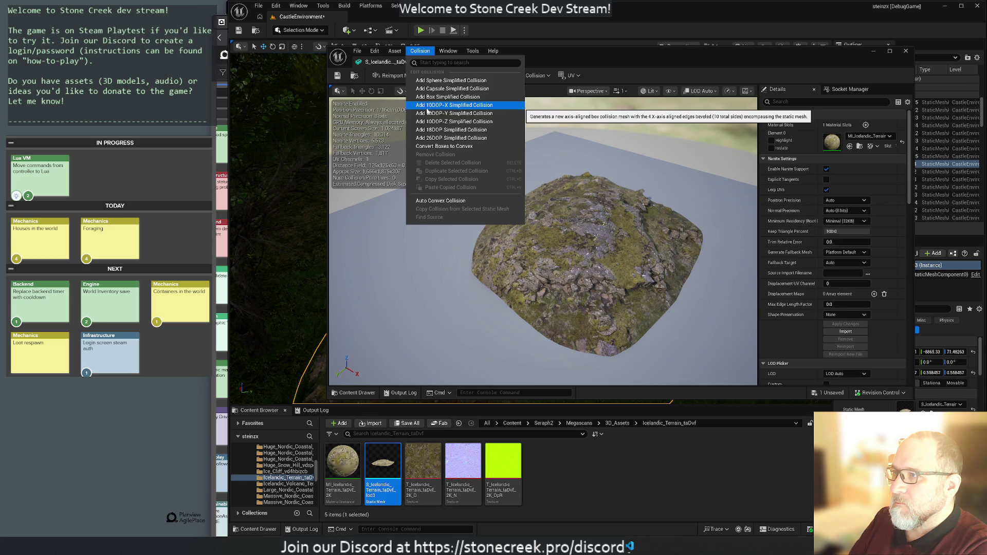
pyautogui.click(435, 147)
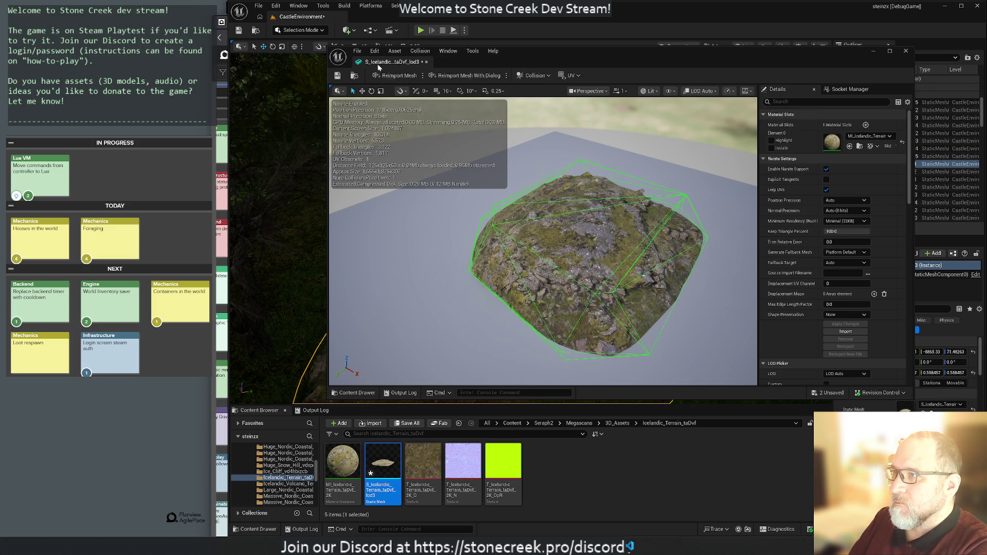
# Step: Save the rock mesh via Check Out, close the mesh editor, and deselect the rock
pyautogui.click(338, 81)
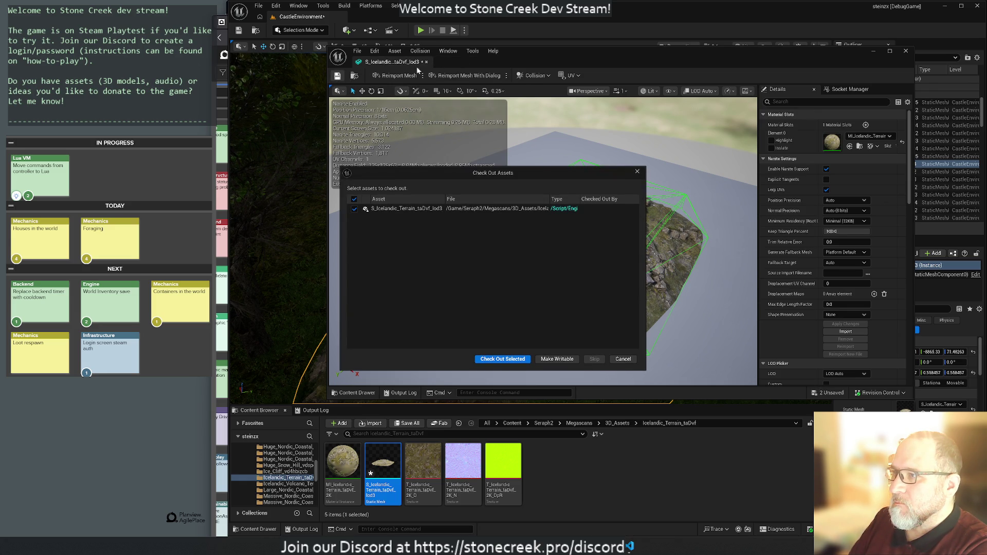
pyautogui.click(508, 361)
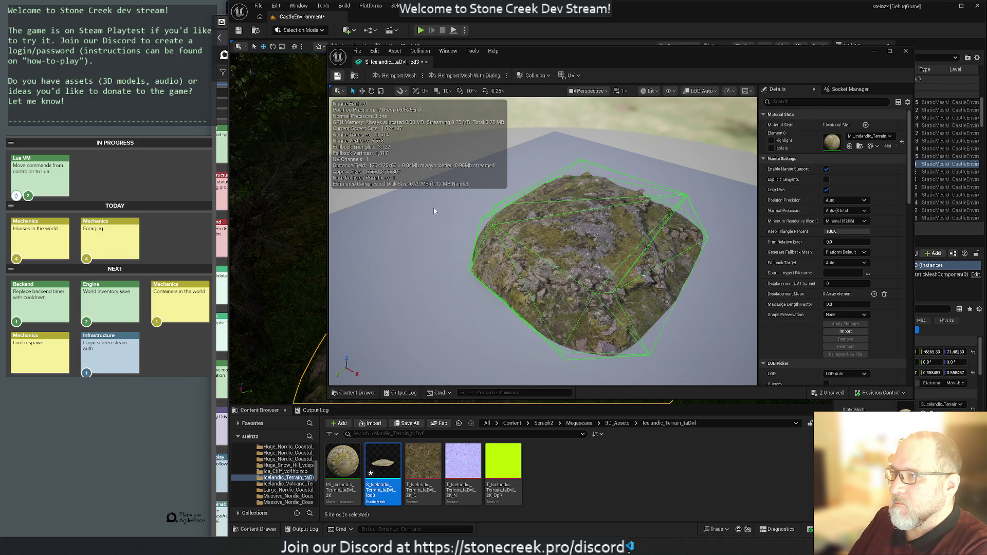
pyautogui.middleClick(398, 62)
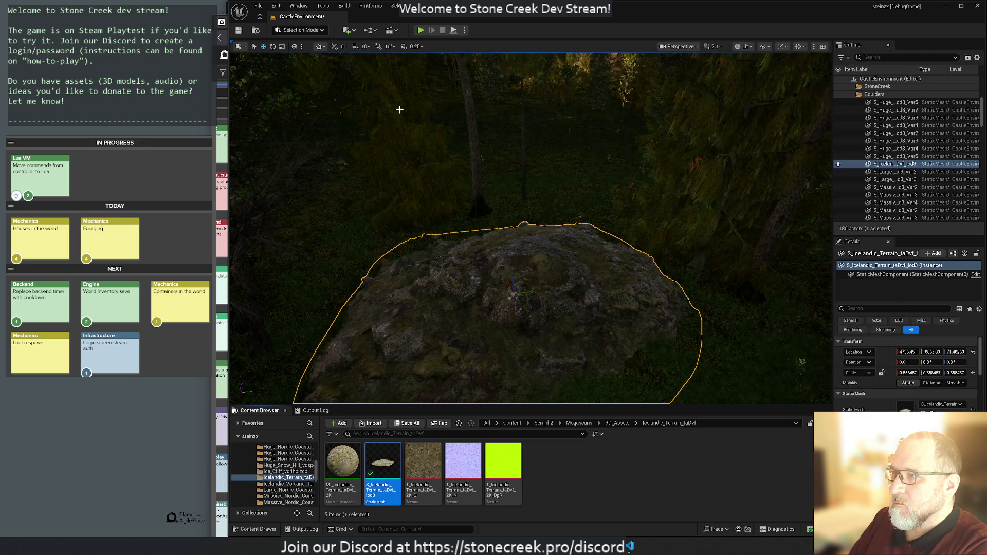
pyautogui.click(438, 186)
pyautogui.press('f')
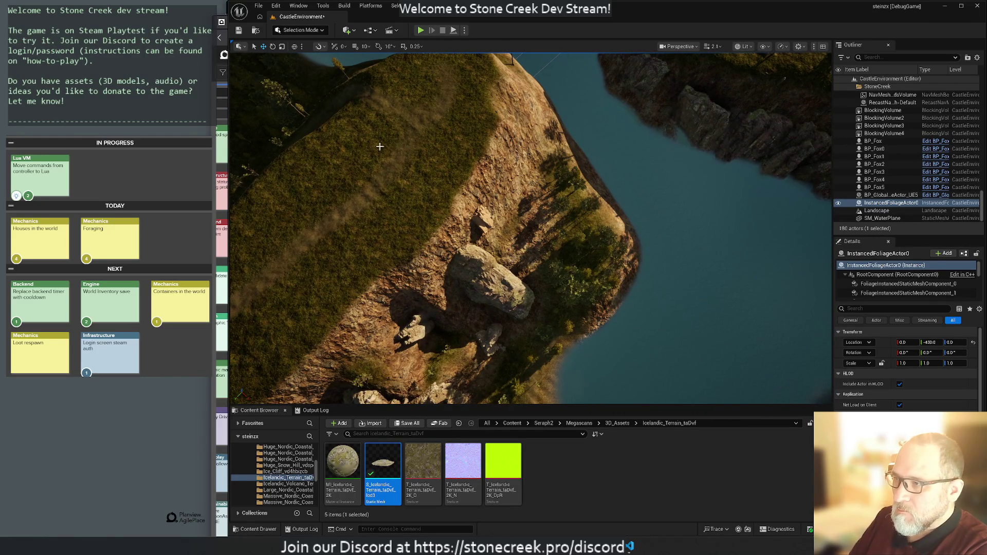
# Step: Move the massive coastal cliff rock into the middle of the river
pyautogui.click(465, 269)
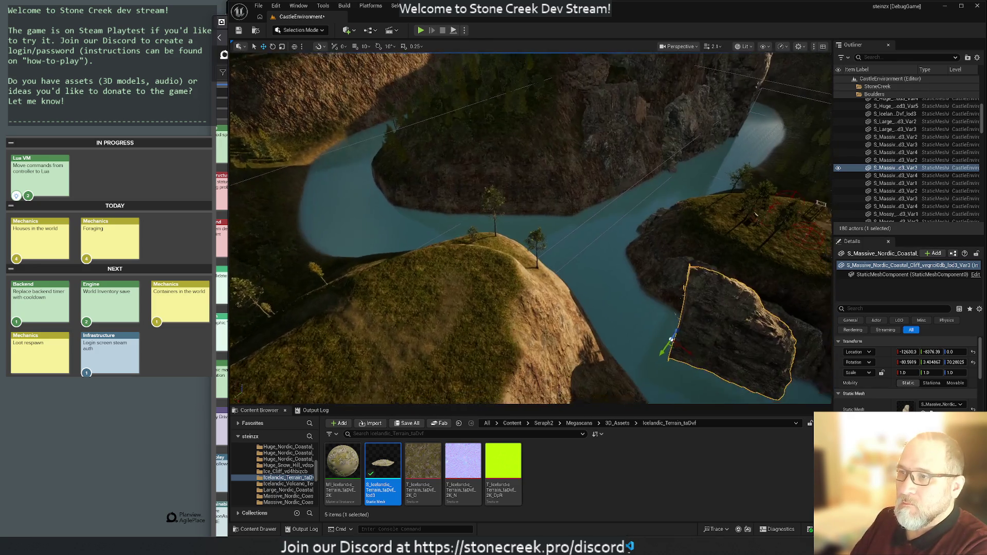
pyautogui.moveTo(686, 351)
pyautogui.mouseDown()
pyautogui.moveTo(567, 193)
pyautogui.moveTo(586, 195)
pyautogui.mouseUp()
pyautogui.moveTo(616, 230)
pyautogui.mouseDown()
pyautogui.moveTo(586, 215)
pyautogui.moveTo(648, 266)
pyautogui.mouseUp()
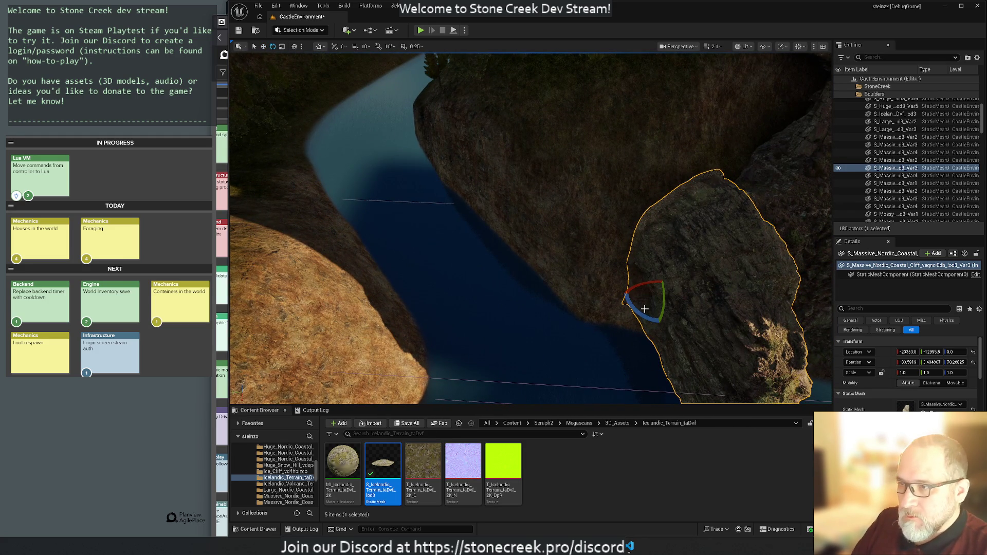
pyautogui.moveTo(642, 313); pyautogui.dragTo(670, 308)
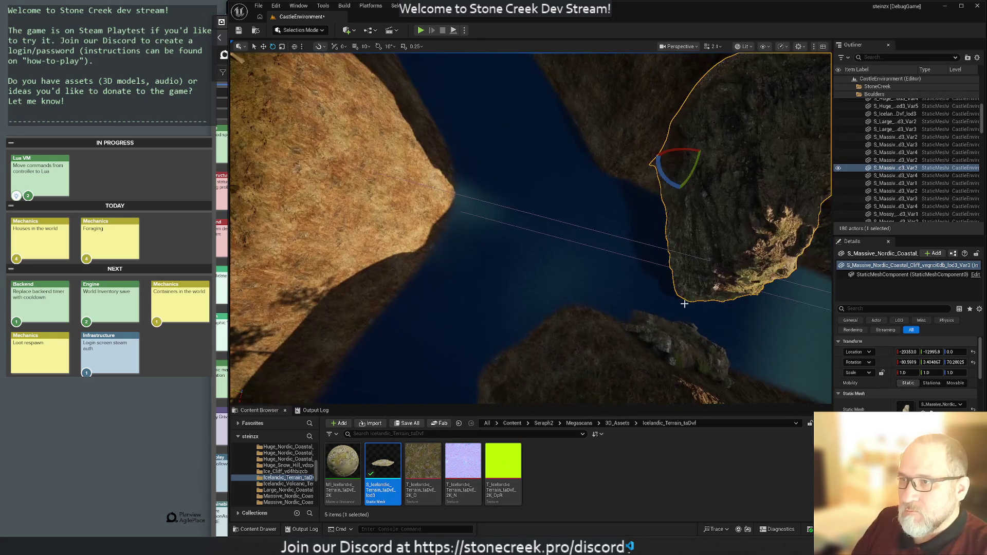
# Step: Rotate the cliff rock around its vertical axis, then nudge it down toward the water
pyautogui.moveTo(660, 172)
pyautogui.mouseDown()
pyautogui.moveTo(657, 151)
pyautogui.moveTo(525, 88)
pyautogui.moveTo(555, 59)
pyautogui.moveTo(518, 145)
pyautogui.mouseUp()
pyautogui.press('r')
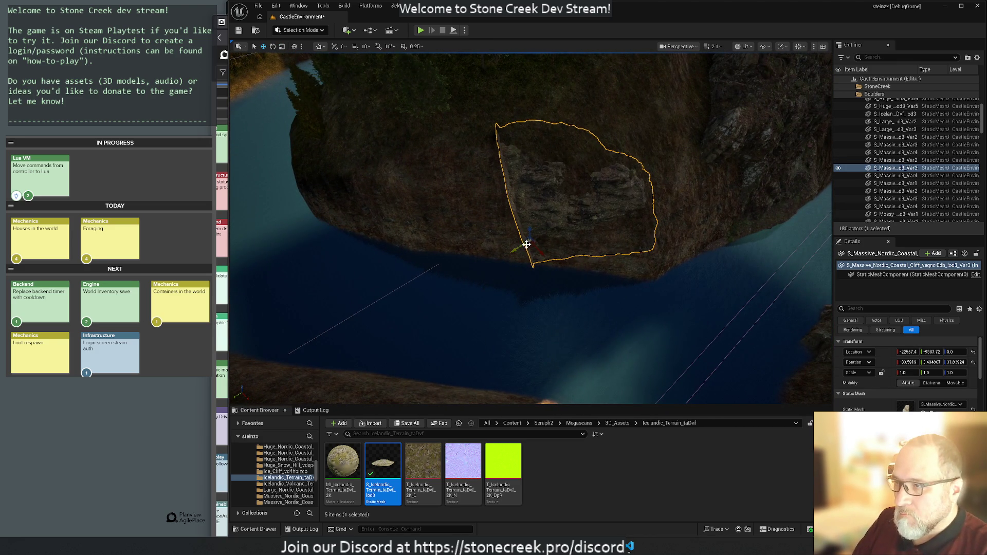
pyautogui.moveTo(529, 249)
pyautogui.mouseDown()
pyautogui.moveTo(487, 252)
pyautogui.moveTo(471, 269)
pyautogui.moveTo(528, 272)
pyautogui.moveTo(520, 254)
pyautogui.mouseUp()
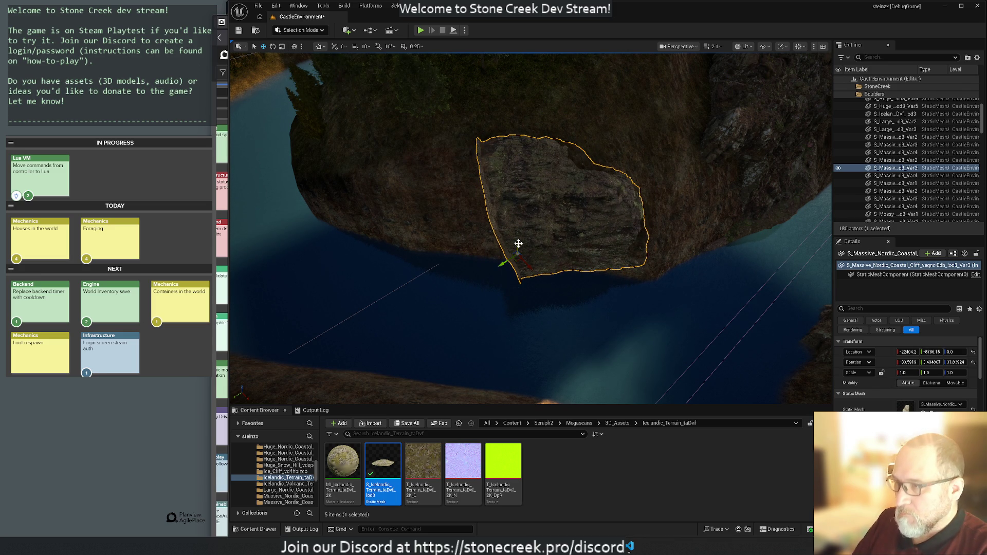
pyautogui.moveTo(516, 227); pyautogui.dragTo(516, 245)
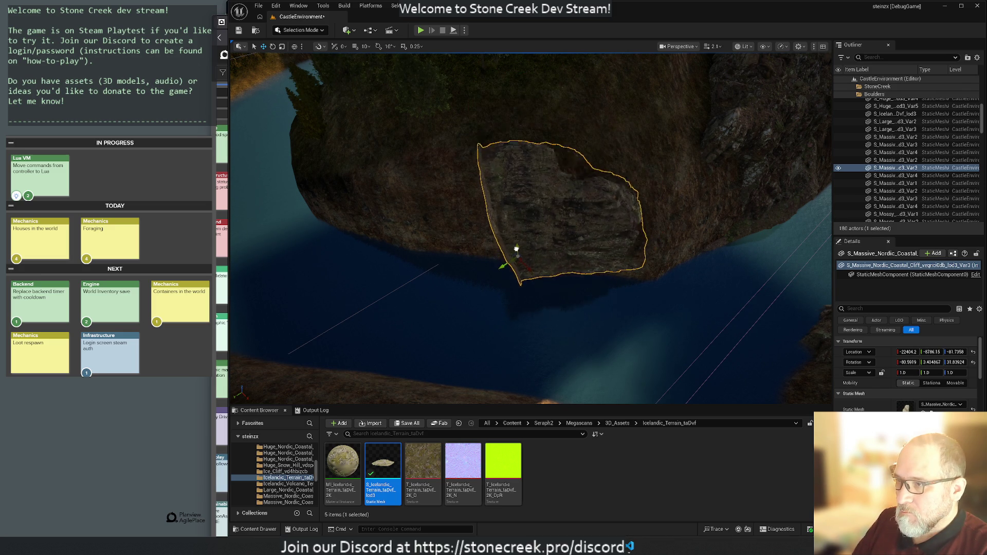
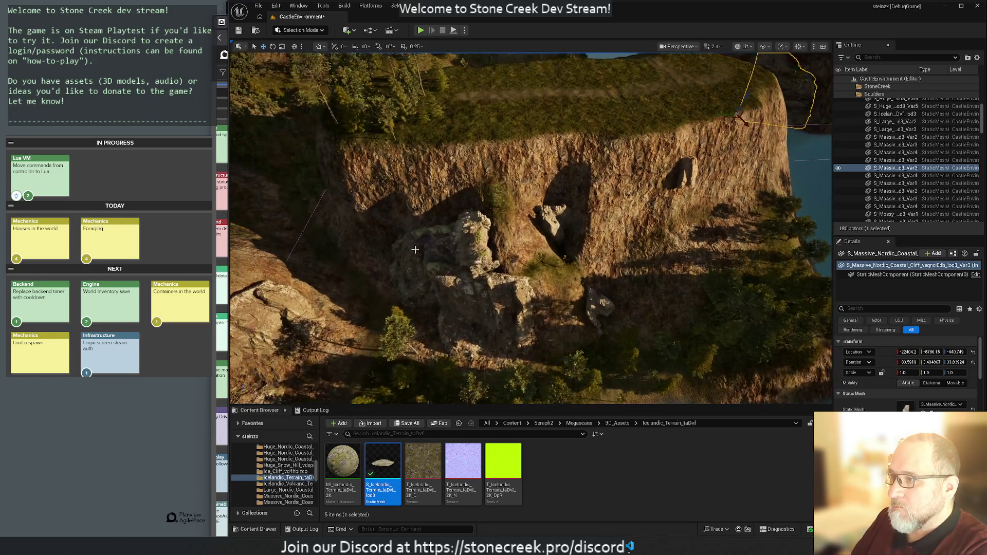
# Step: Select the three cliff boulders and carry them toward the river
pyautogui.click(441, 251)
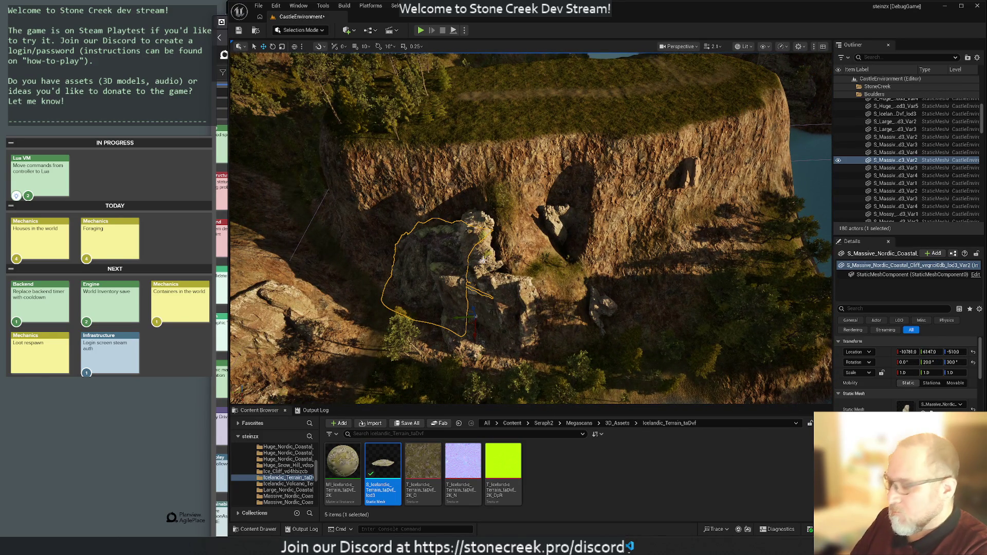
pyautogui.keyDown('ctrl'); pyautogui.click(491, 284); pyautogui.keyUp('ctrl')
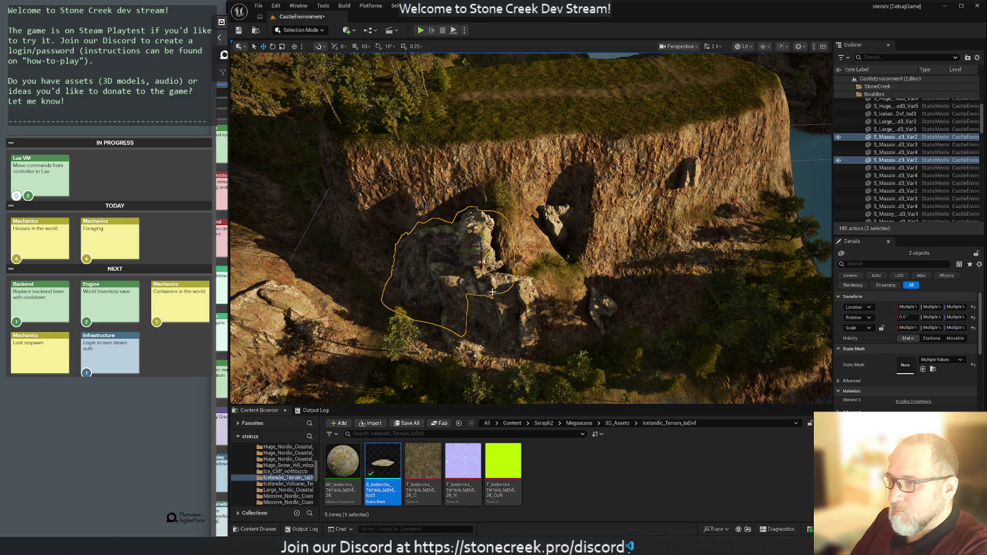
pyautogui.keyDown('ctrl'); pyautogui.click(491, 312); pyautogui.keyUp('ctrl')
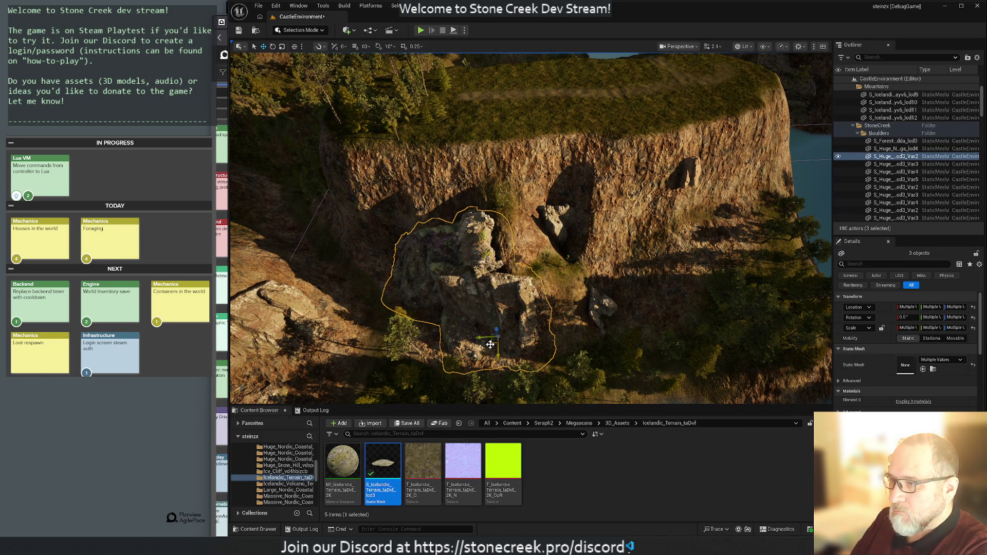
pyautogui.moveTo(490, 345); pyautogui.dragTo(490, 344)
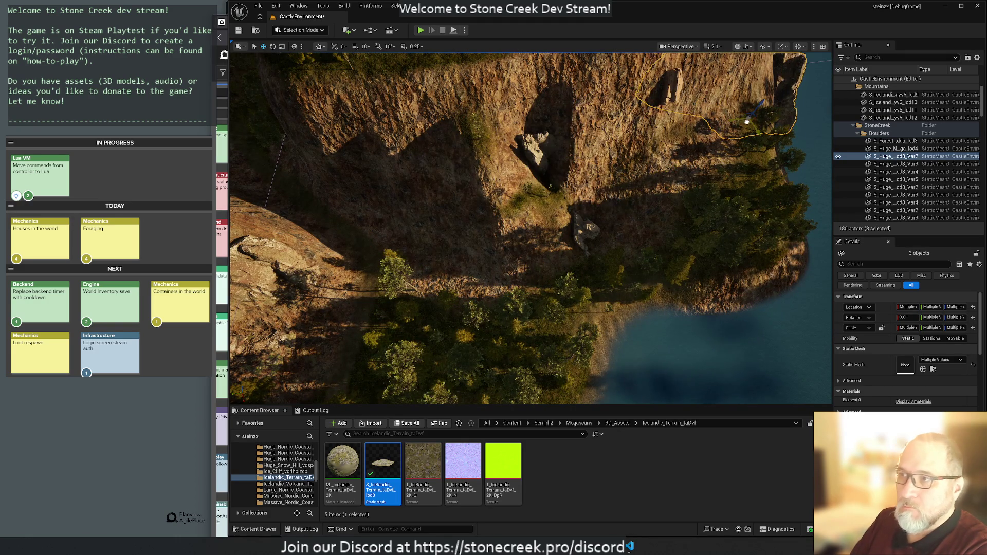
pyautogui.moveTo(490, 345); pyautogui.dragTo(490, 345)
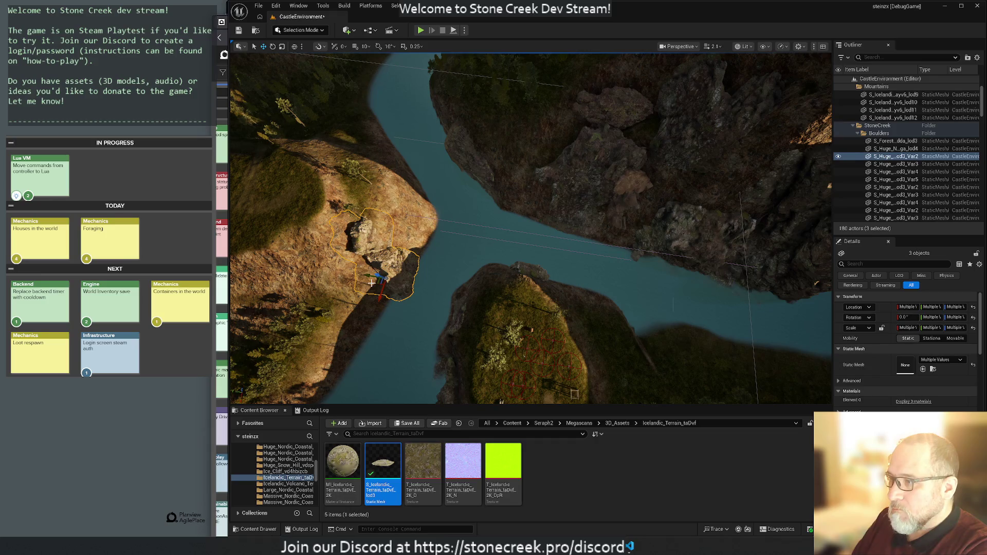
pyautogui.moveTo(427, 289)
pyautogui.mouseDown()
pyautogui.moveTo(704, 308)
pyautogui.moveTo(663, 240)
pyautogui.mouseUp()
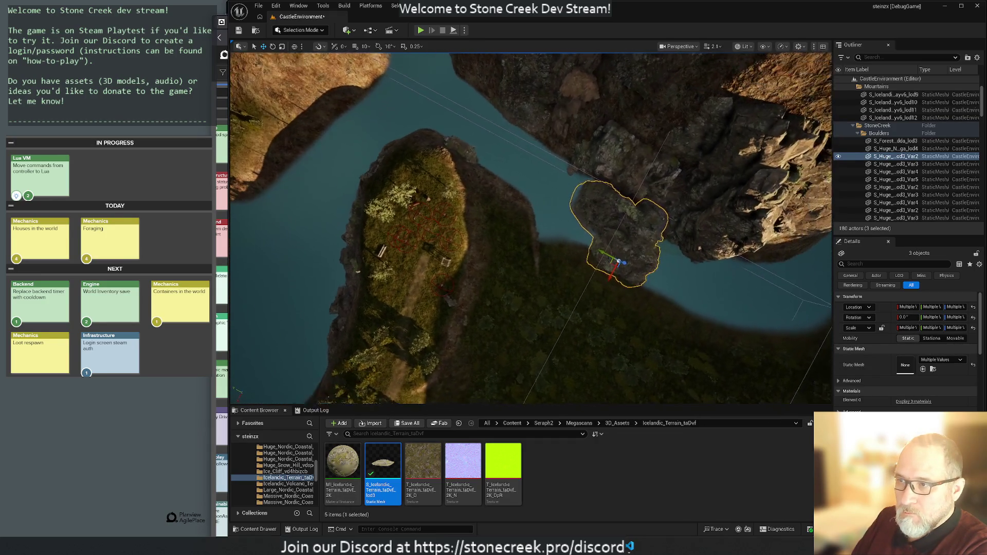
# Step: Rotate the boulders about 85° and set them onto the far riverbank
pyautogui.moveTo(490, 345); pyautogui.dragTo(490, 344)
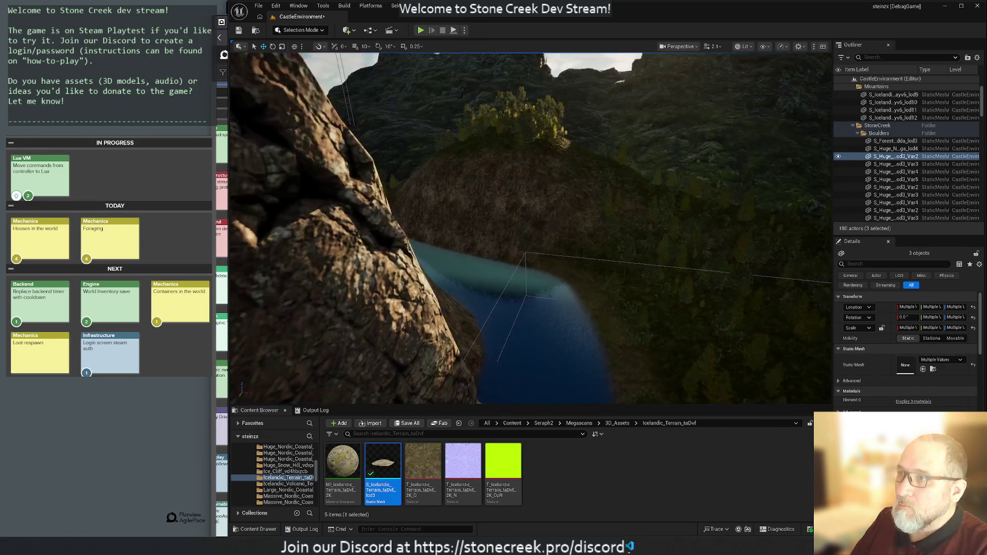
pyautogui.moveTo(490, 344); pyautogui.dragTo(490, 344)
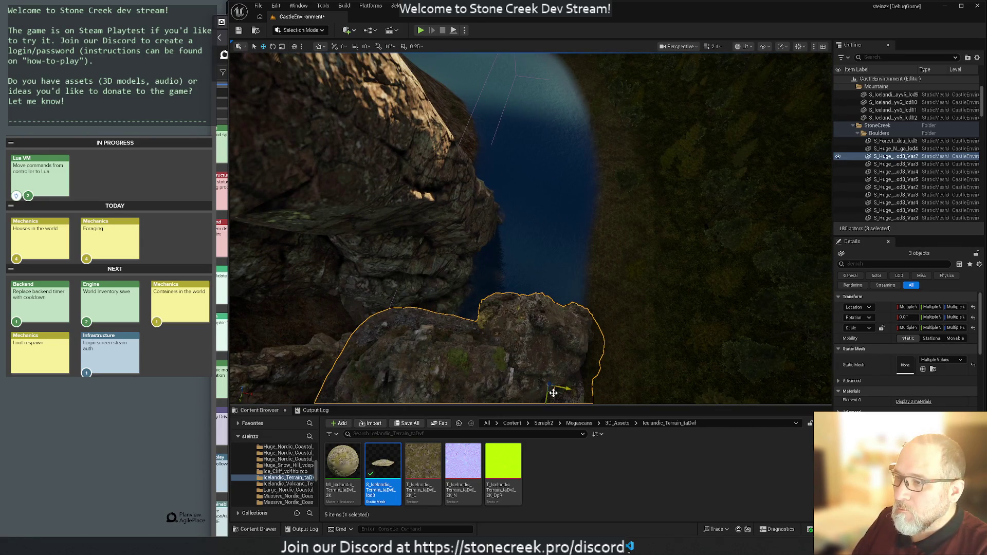
pyautogui.moveTo(588, 212); pyautogui.dragTo(588, 212)
pyautogui.moveTo(472, 233); pyautogui.dragTo(472, 232)
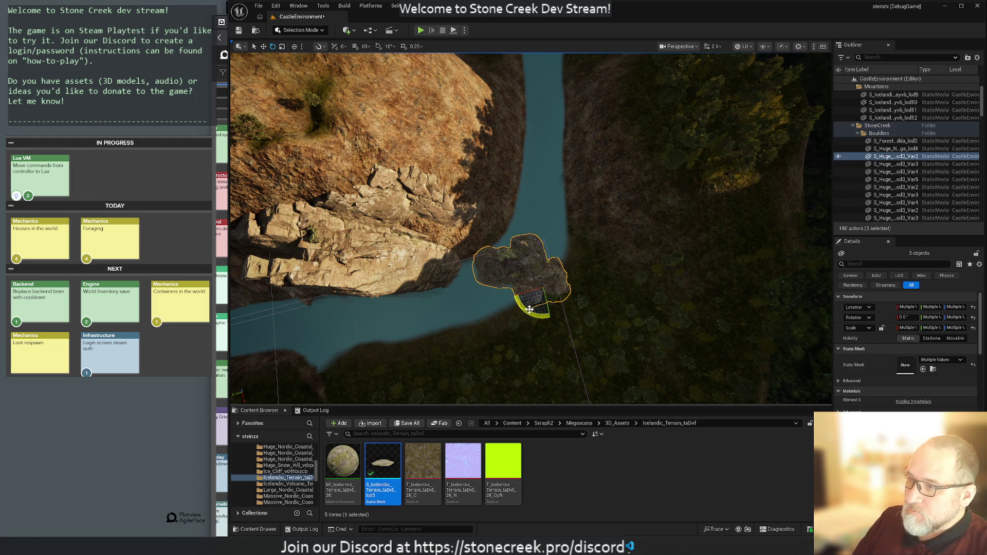
pyautogui.moveTo(529, 312); pyautogui.dragTo(550, 318)
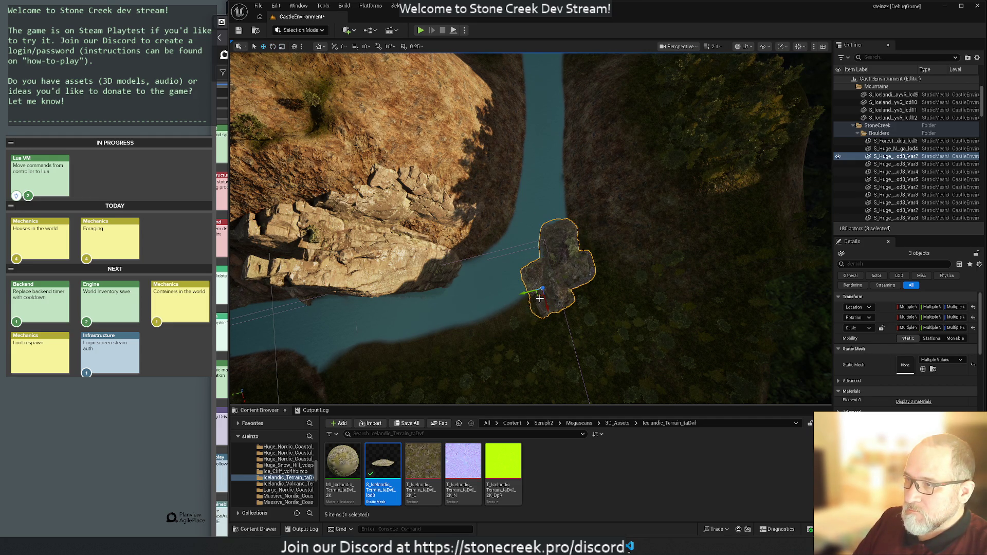
pyautogui.moveTo(538, 295)
pyautogui.mouseDown()
pyautogui.moveTo(551, 185)
pyautogui.moveTo(571, 185)
pyautogui.moveTo(559, 204)
pyautogui.mouseUp()
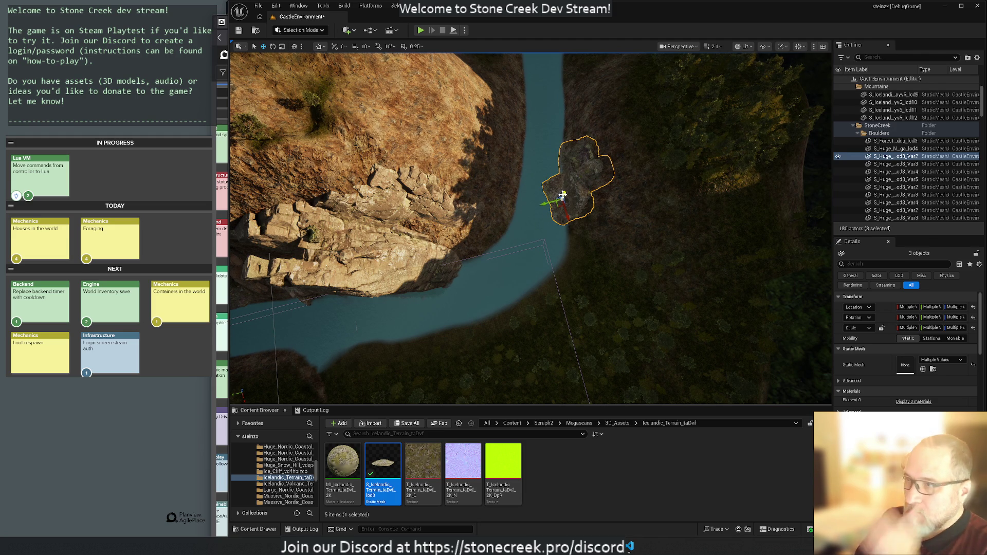
pyautogui.moveTo(564, 195); pyautogui.dragTo(559, 204)
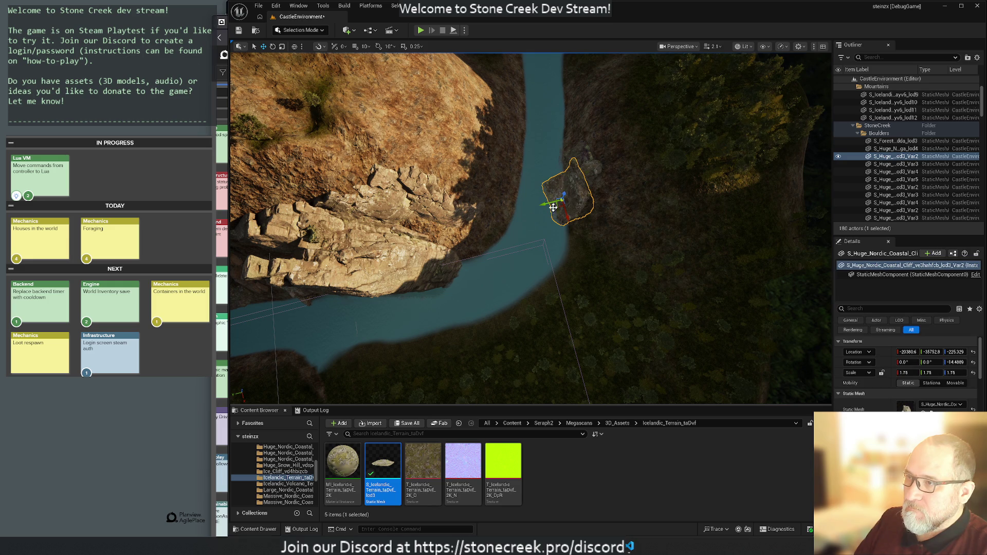
# Step: Select the water plane and zoom the view
pyautogui.click(502, 236)
pyautogui.scroll(5, 503, 236)
pyautogui.scroll(2, 529, 227)
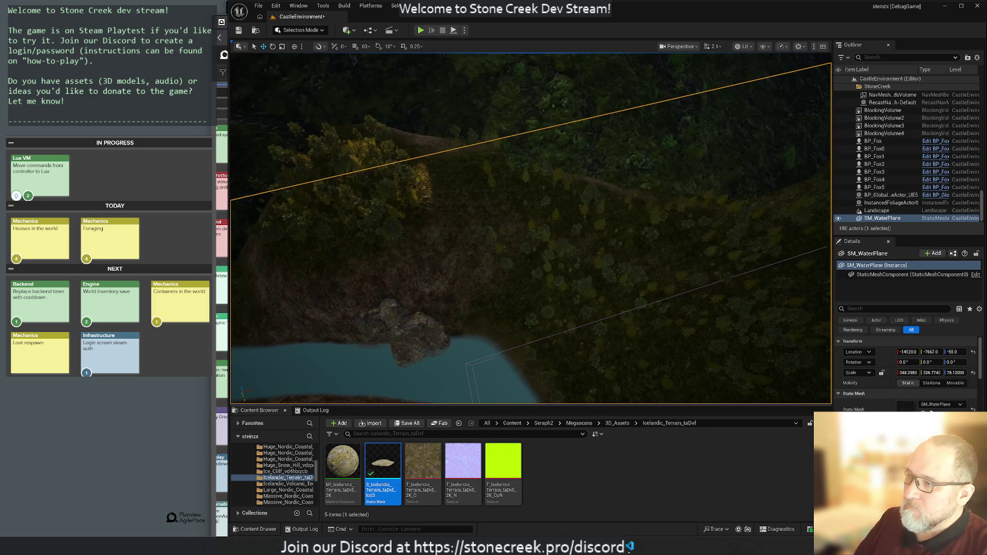
# Step: Fly the view over the cave cliff and enter Landscape Mode with Shift+2
pyautogui.press('f')
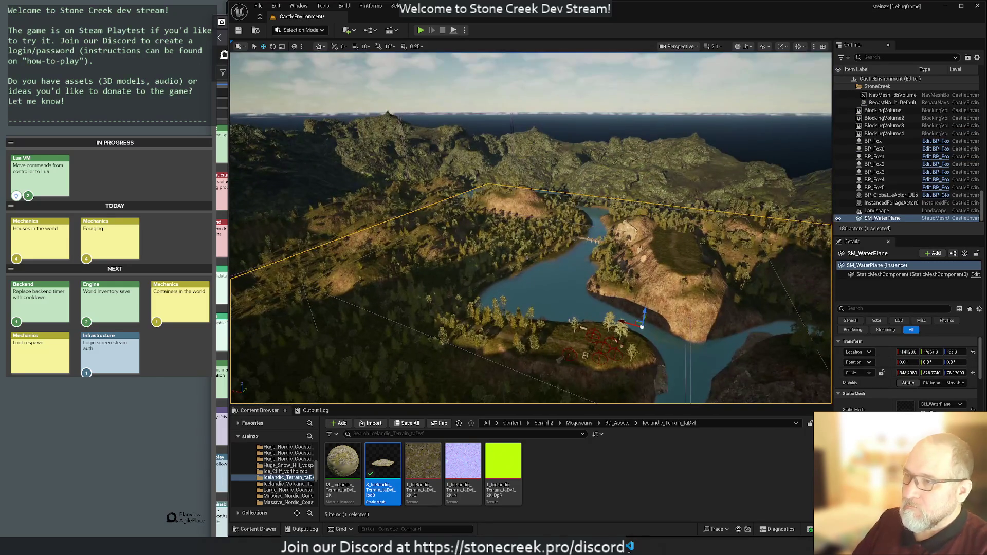
pyautogui.moveTo(530, 226); pyautogui.dragTo(461, 237)
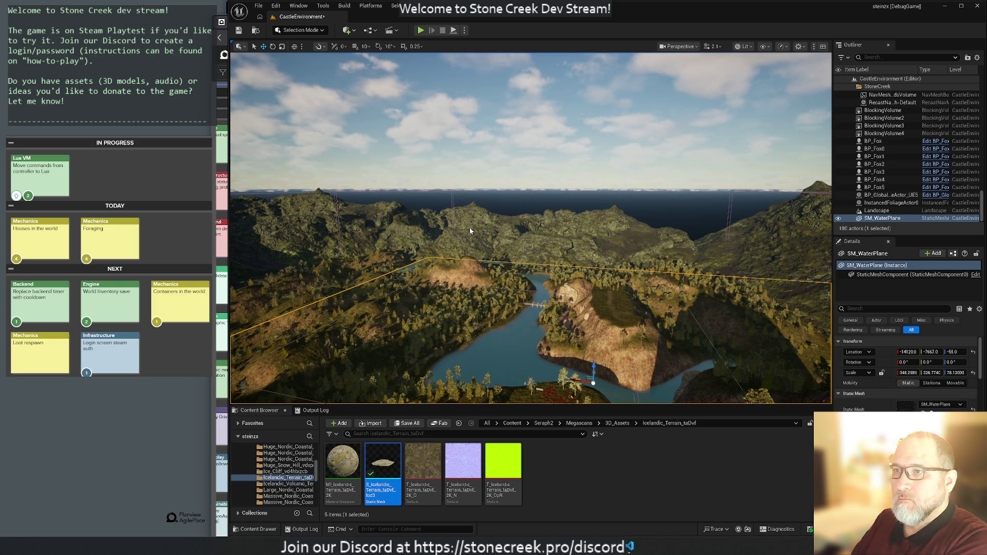
pyautogui.rightClick(470, 227)
pyautogui.click(429, 207)
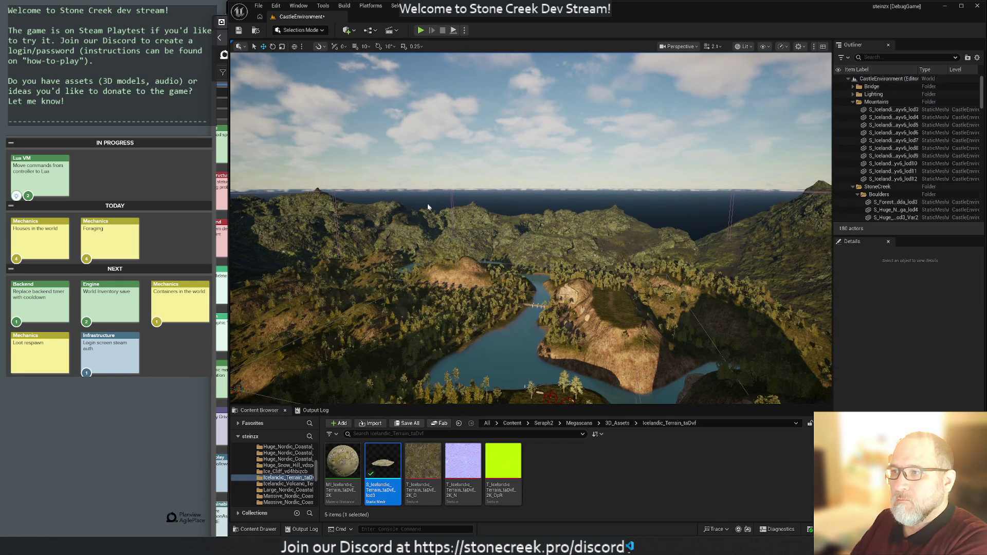
pyautogui.moveTo(531, 193)
pyautogui.mouseDown()
pyautogui.moveTo(531, 252)
pyautogui.moveTo(530, 164)
pyautogui.moveTo(531, 241)
pyautogui.moveTo(488, 236)
pyautogui.mouseUp()
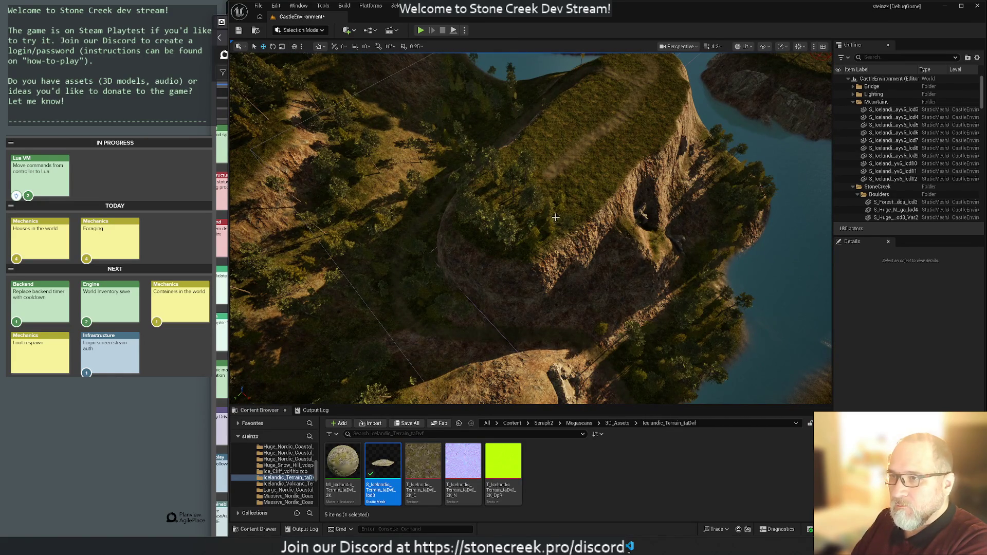
pyautogui.moveTo(600, 219); pyautogui.dragTo(446, 104)
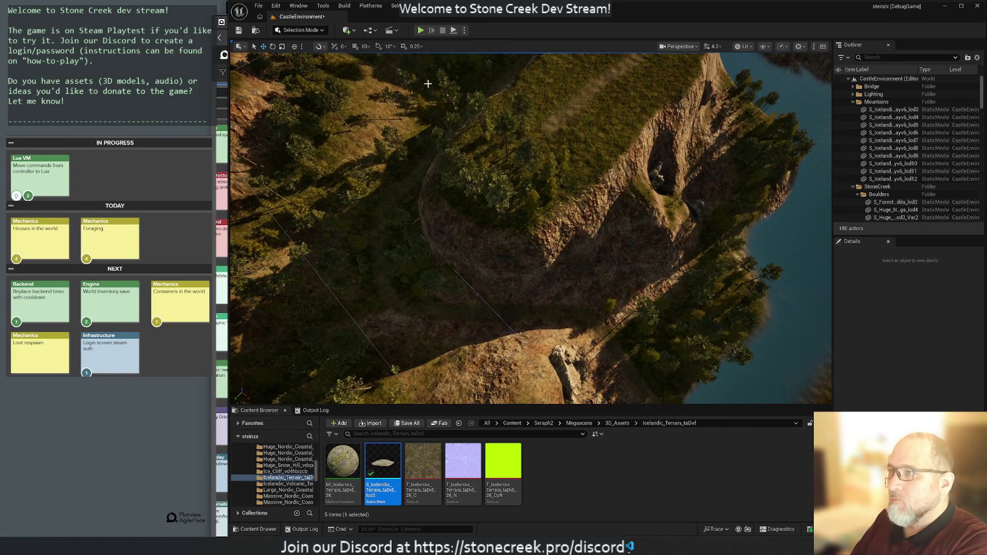
pyautogui.click(277, 31)
pyautogui.click(343, 149)
pyautogui.hotkey('shift', '2')
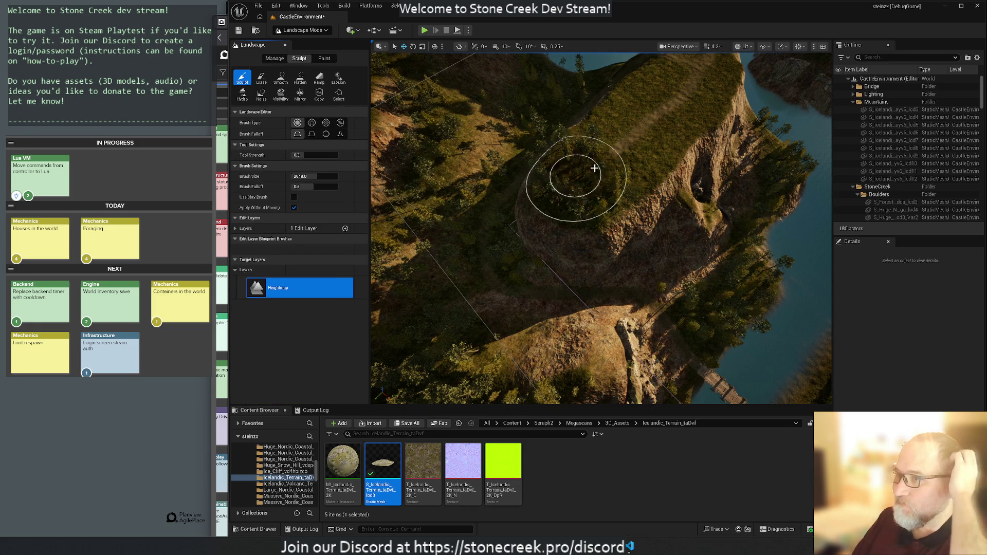
# Step: Raise a hilltop mound, then use Flatten to level the rock slope and plateau
pyautogui.moveTo(657, 112)
pyautogui.mouseDown()
pyautogui.moveTo(663, 177)
pyautogui.moveTo(687, 150)
pyautogui.moveTo(670, 103)
pyautogui.moveTo(687, 187)
pyautogui.moveTo(711, 164)
pyautogui.mouseUp()
pyautogui.scroll(5, 711, 164)
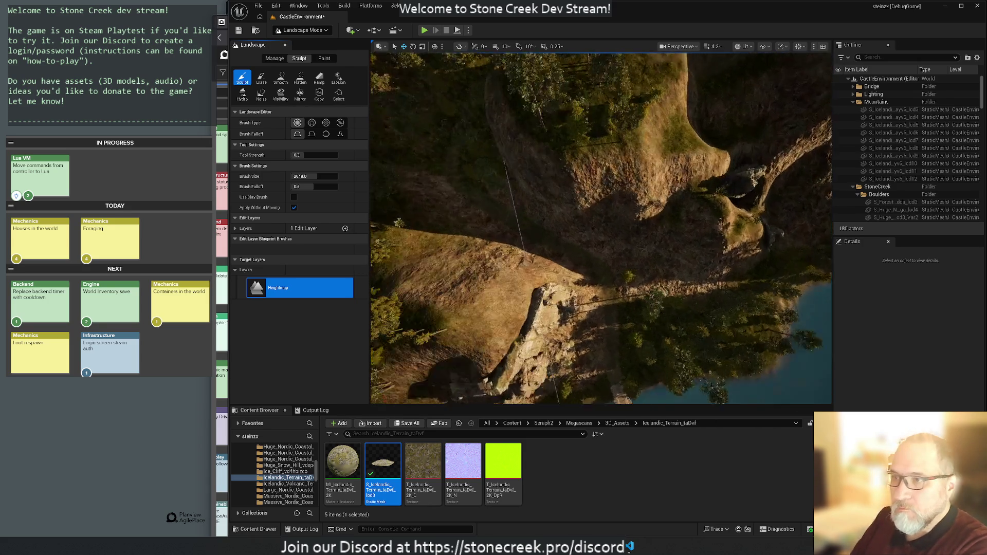
pyautogui.scroll(5, 602, 227)
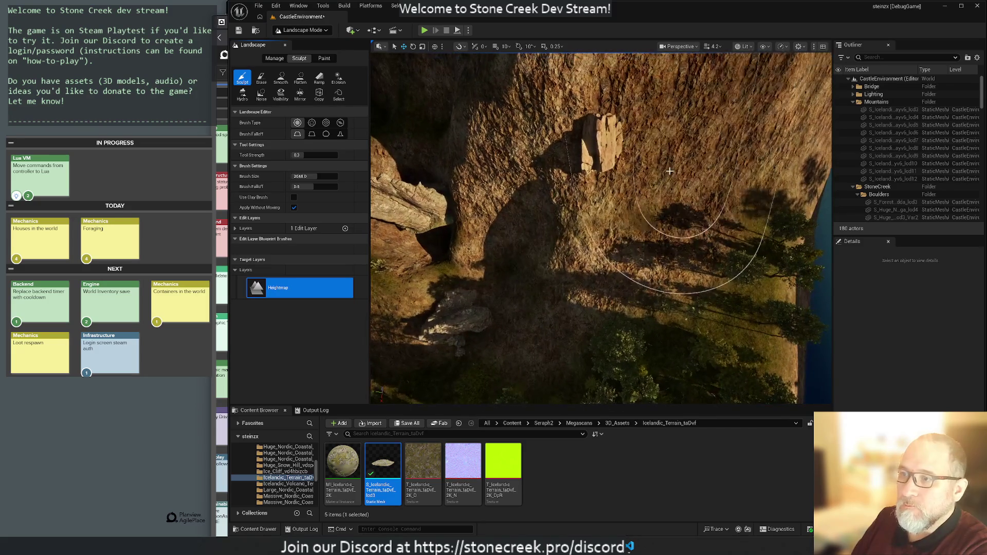
pyautogui.click(300, 78)
pyautogui.moveTo(514, 257)
pyautogui.mouseDown()
pyautogui.moveTo(563, 276)
pyautogui.moveTo(577, 239)
pyautogui.moveTo(565, 234)
pyautogui.moveTo(595, 202)
pyautogui.moveTo(649, 189)
pyautogui.moveTo(657, 167)
pyautogui.moveTo(624, 161)
pyautogui.moveTo(617, 171)
pyautogui.moveTo(617, 103)
pyautogui.mouseUp()
pyautogui.moveTo(584, 308)
pyautogui.mouseDown()
pyautogui.moveTo(601, 177)
pyautogui.moveTo(627, 198)
pyautogui.moveTo(640, 235)
pyautogui.moveTo(591, 238)
pyautogui.moveTo(641, 189)
pyautogui.moveTo(626, 165)
pyautogui.moveTo(673, 178)
pyautogui.moveTo(684, 268)
pyautogui.mouseUp()
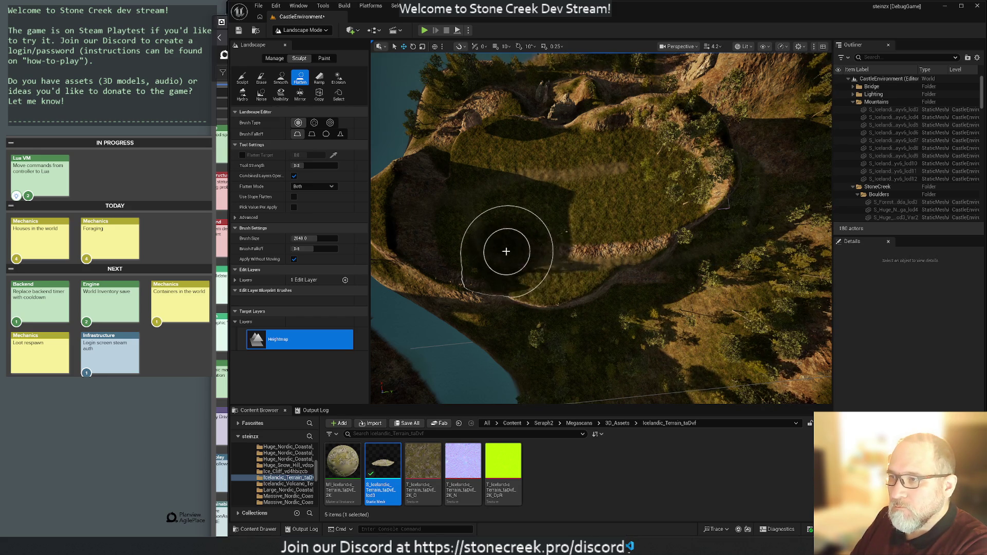
pyautogui.moveTo(499, 201)
pyautogui.mouseDown()
pyautogui.moveTo(454, 187)
pyautogui.moveTo(474, 167)
pyautogui.moveTo(594, 178)
pyautogui.mouseUp()
# Step: Browse the landscape Paint and Manage tabs, then switch to Foliage Mode
pyautogui.moveTo(525, 180)
pyautogui.mouseDown()
pyautogui.moveTo(607, 169)
pyautogui.moveTo(606, 129)
pyautogui.moveTo(607, 170)
pyautogui.moveTo(511, 176)
pyautogui.mouseUp()
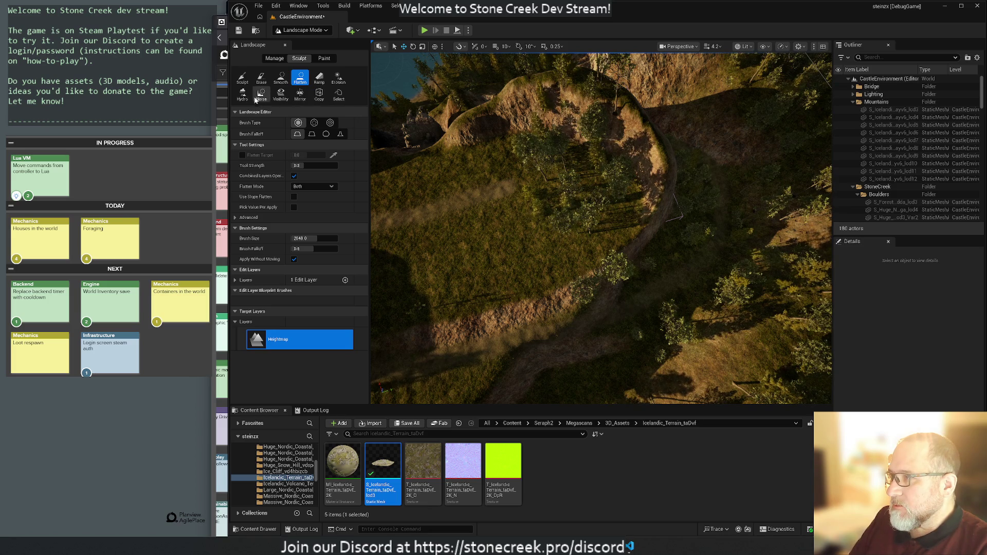
pyautogui.click(324, 59)
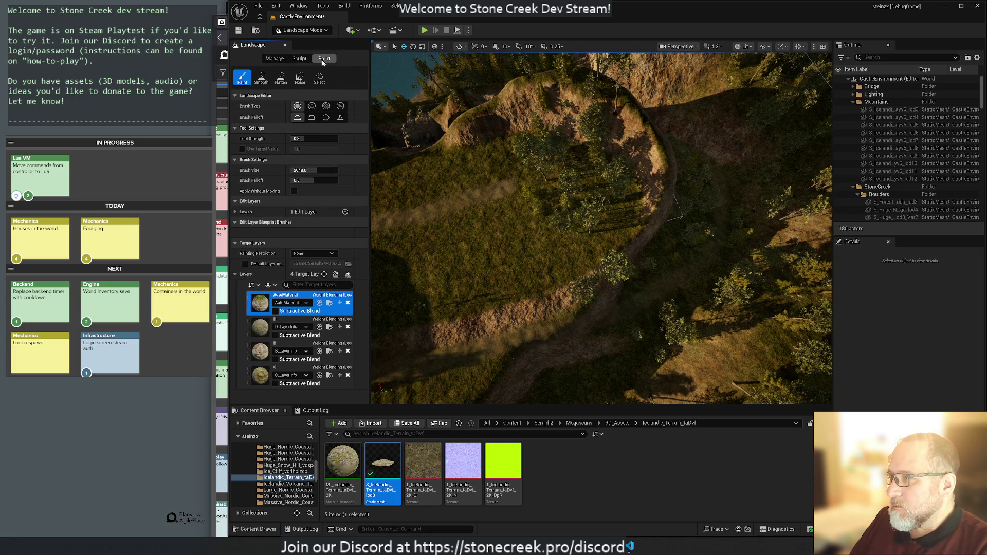
pyautogui.click(275, 59)
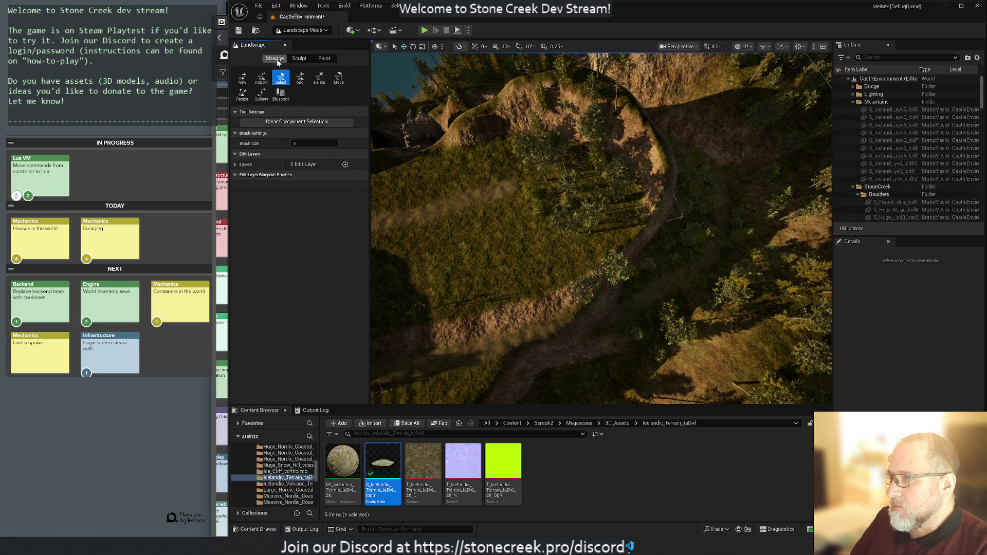
pyautogui.click(300, 59)
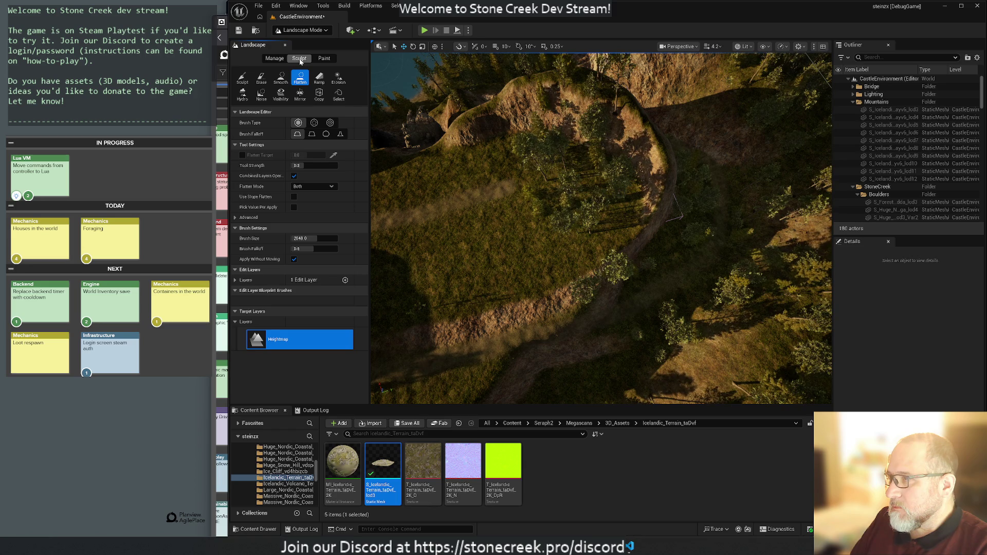
pyautogui.click(293, 31)
# Step: In Foliage Mode, switch from the Erase tool to the Select tool
pyautogui.click(299, 62)
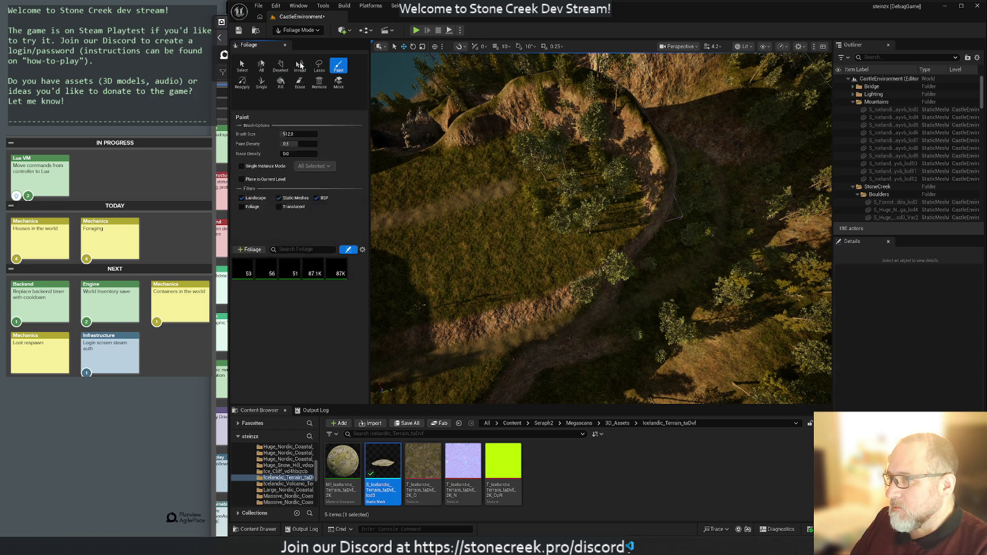
pyautogui.click(301, 84)
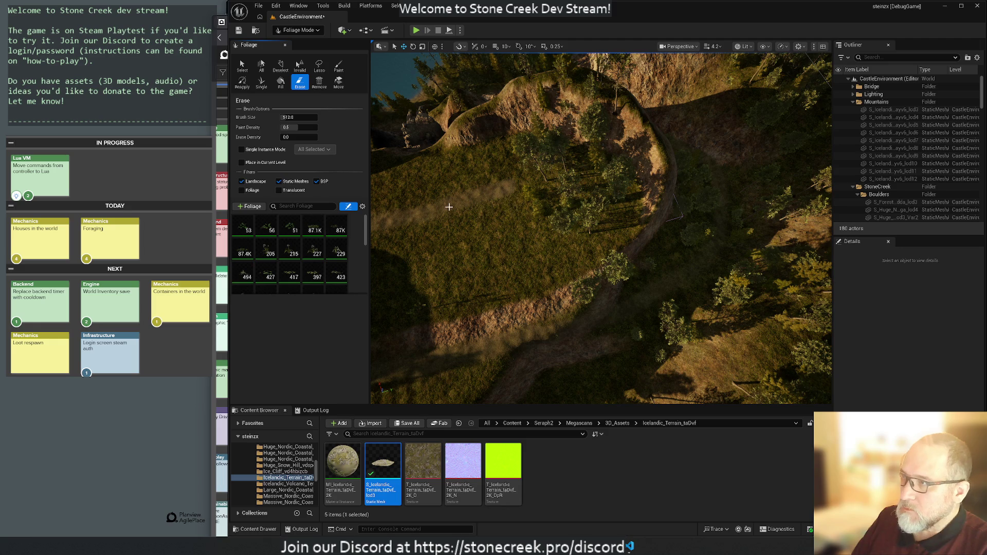
pyautogui.scroll(3, 449, 207)
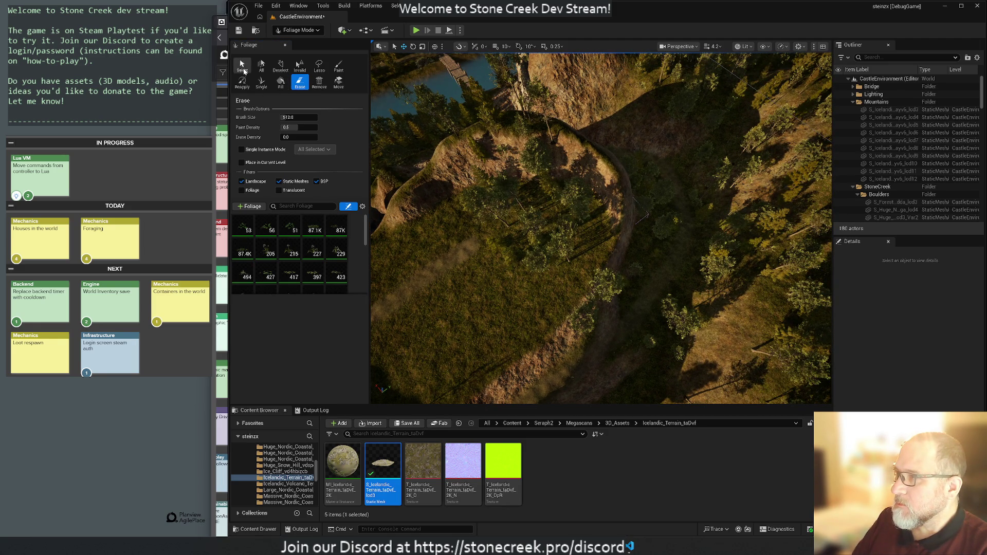
pyautogui.click(242, 67)
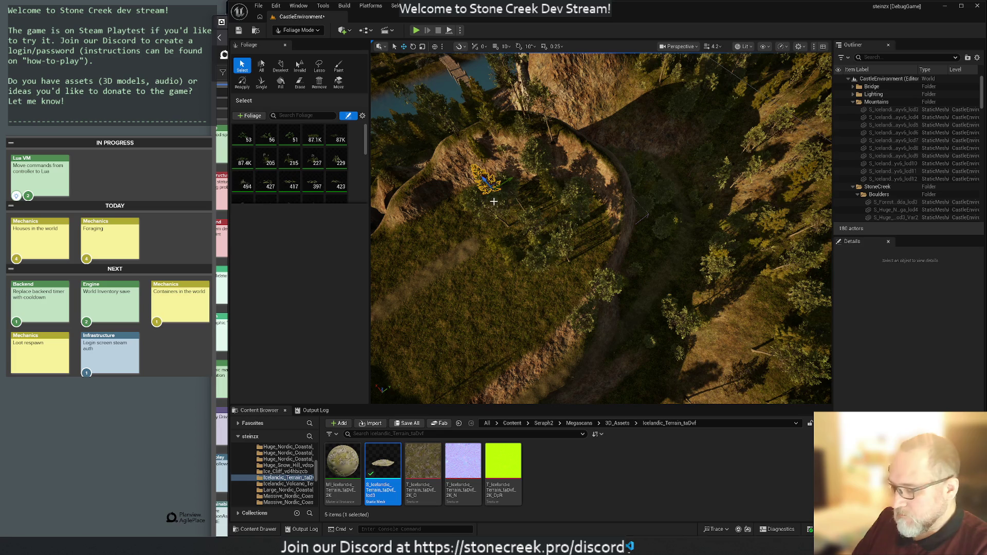
# Step: Select the stray tree on the grassy hillside and delete it
pyautogui.moveTo(500, 221); pyautogui.dragTo(514, 222)
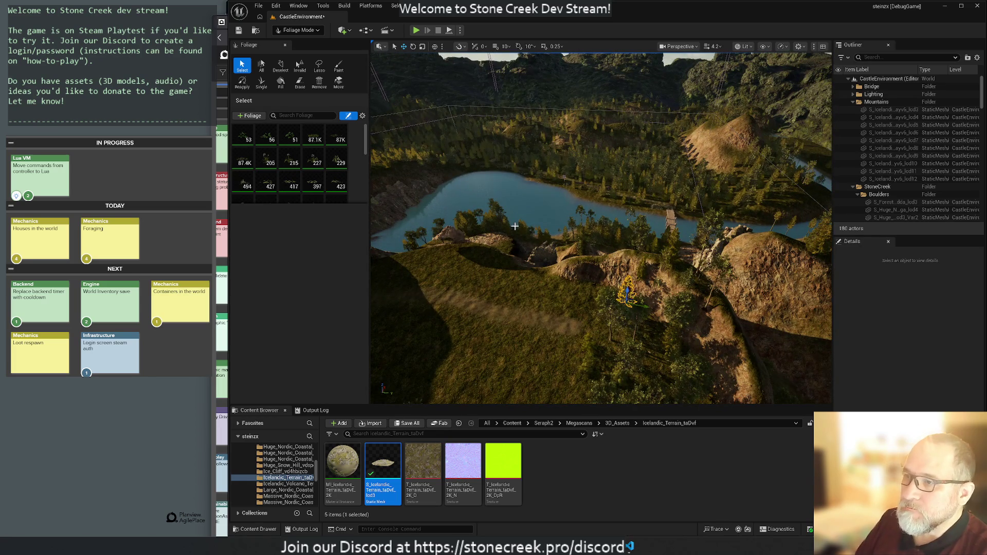
pyautogui.moveTo(536, 262)
pyautogui.mouseDown()
pyautogui.moveTo(545, 288)
pyautogui.moveTo(561, 284)
pyautogui.mouseUp()
pyautogui.click(555, 238)
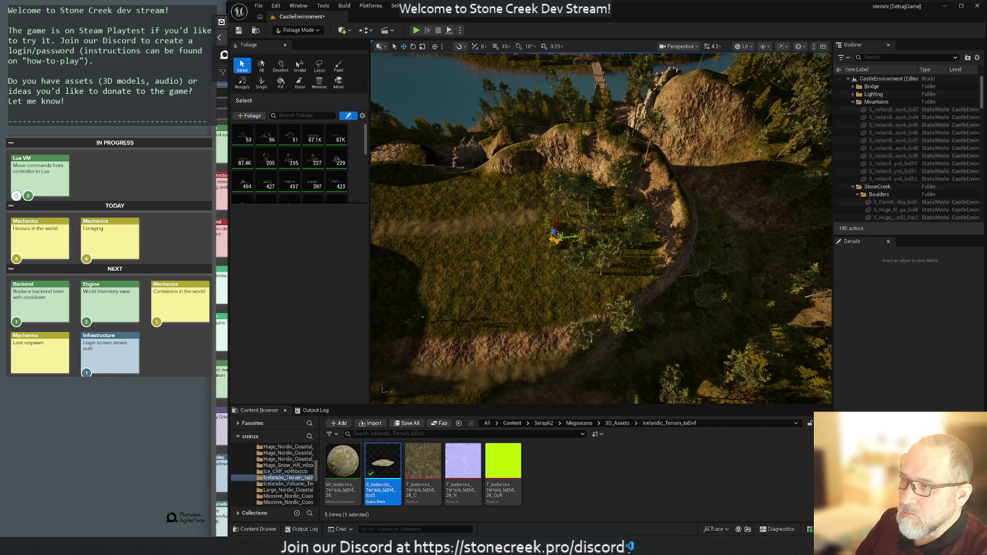
pyautogui.press('Delete')
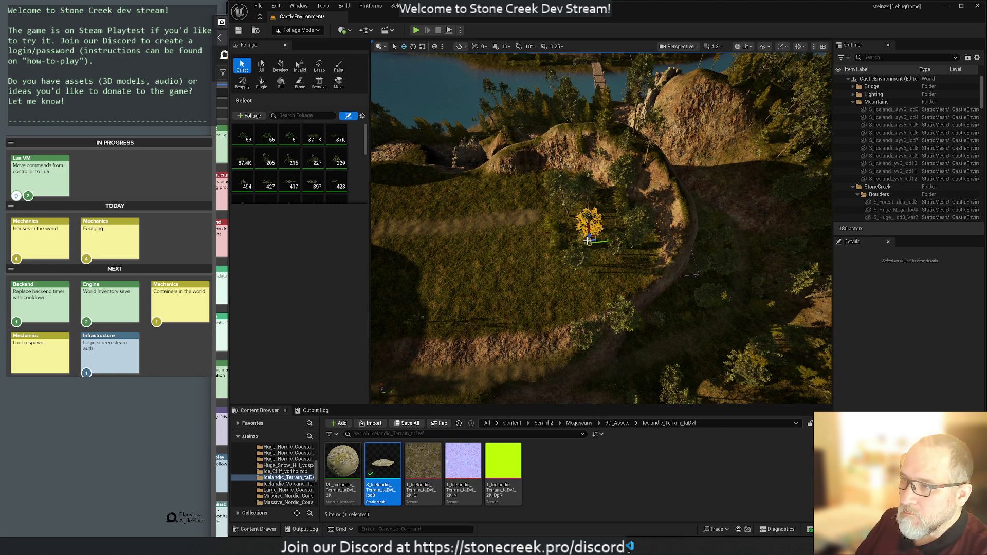
pyautogui.moveTo(588, 240)
pyautogui.mouseDown()
pyautogui.moveTo(588, 170)
pyautogui.moveTo(587, 210)
pyautogui.moveTo(482, 225)
pyautogui.mouseUp()
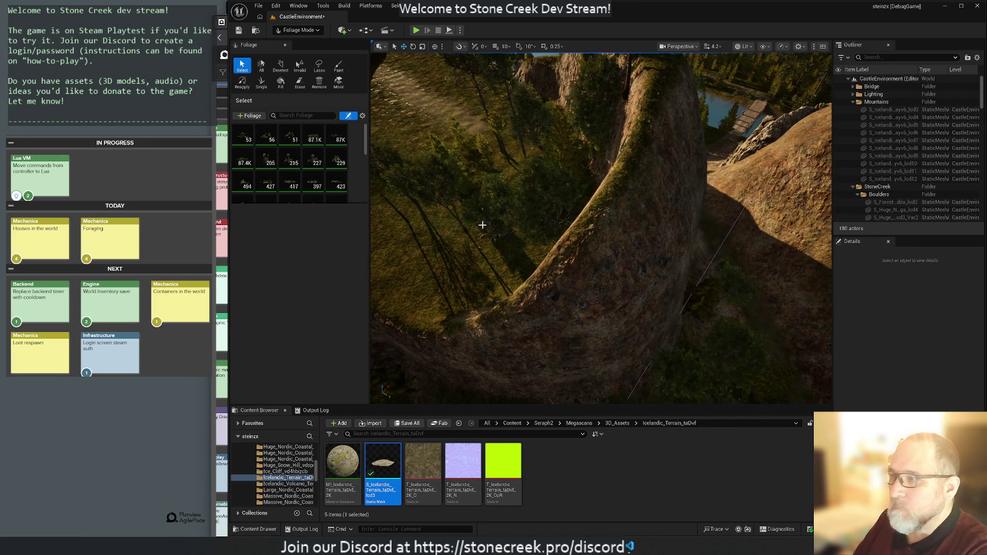
pyautogui.click(295, 31)
# Step: Choose Landscape Mode's Smooth tool and smooth the ridge spur and cliff face
pyautogui.click(304, 61)
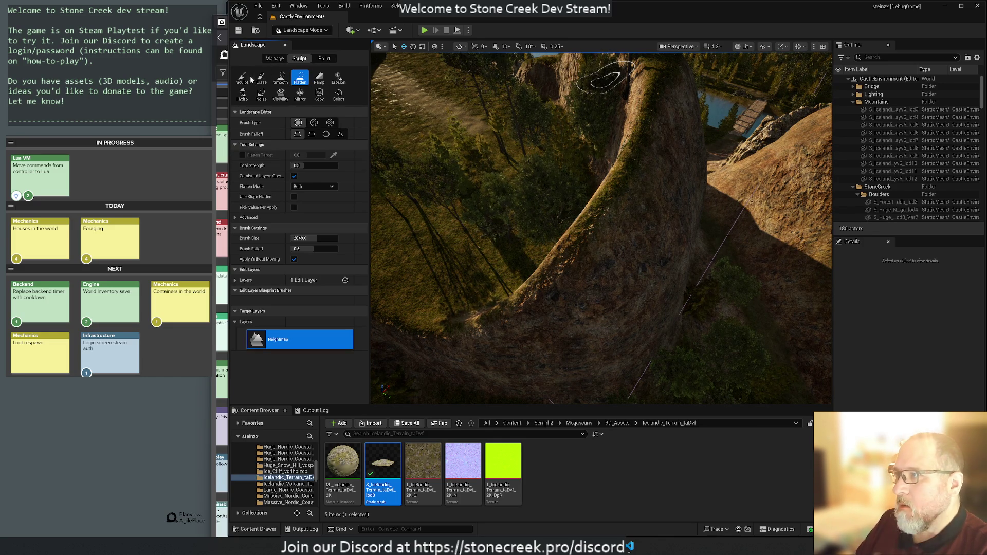
pyautogui.click(242, 79)
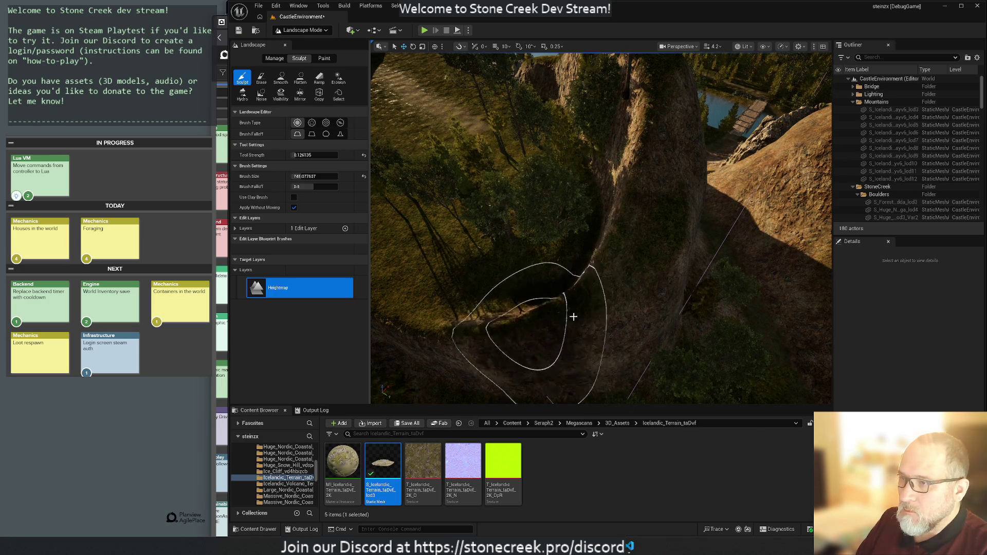
pyautogui.click(281, 83)
pyautogui.moveTo(498, 340)
pyautogui.mouseDown()
pyautogui.moveTo(441, 348)
pyautogui.moveTo(642, 307)
pyautogui.moveTo(523, 323)
pyautogui.moveTo(670, 288)
pyautogui.moveTo(697, 246)
pyautogui.moveTo(601, 160)
pyautogui.moveTo(612, 182)
pyautogui.moveTo(591, 286)
pyautogui.moveTo(431, 293)
pyautogui.mouseUp()
pyautogui.moveTo(621, 276); pyautogui.dragTo(591, 264)
pyautogui.moveTo(541, 238)
pyautogui.mouseDown()
pyautogui.moveTo(473, 221)
pyautogui.moveTo(496, 182)
pyautogui.moveTo(480, 214)
pyautogui.moveTo(554, 307)
pyautogui.moveTo(619, 222)
pyautogui.moveTo(585, 108)
pyautogui.mouseUp()
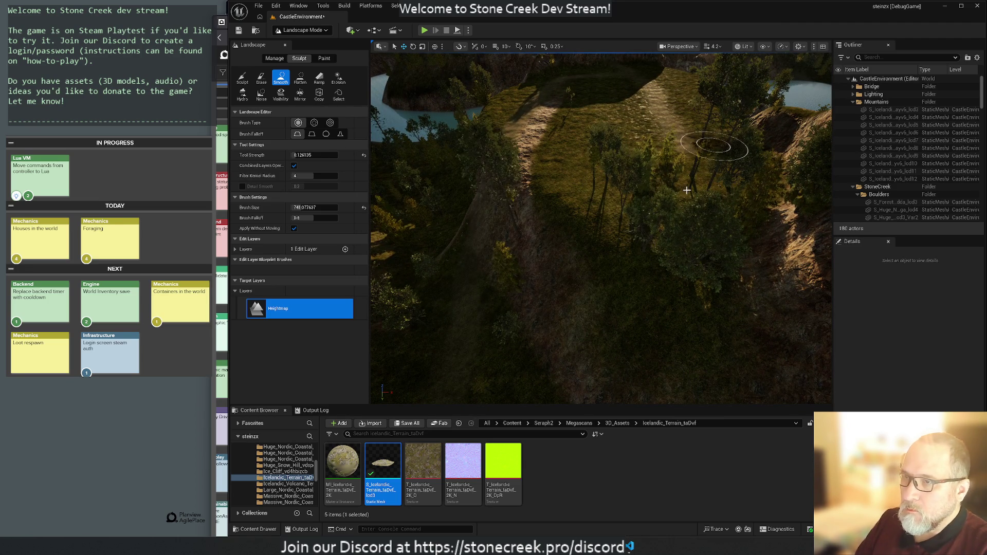
# Step: Smooth the rocky bump and the hump beside the stone pillar into grass, then reselect Sculpt
pyautogui.moveTo(696, 191); pyautogui.dragTo(696, 192)
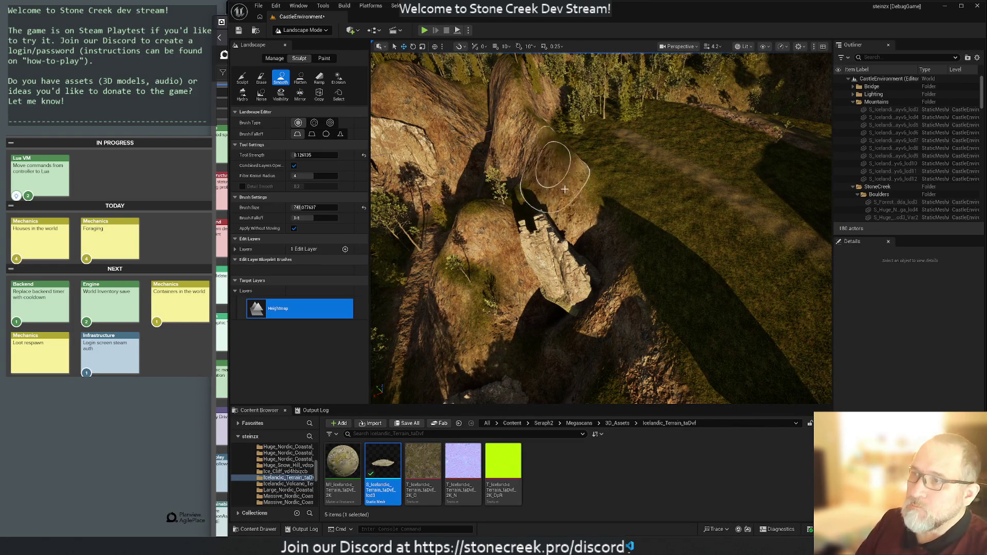
pyautogui.moveTo(637, 345)
pyautogui.mouseDown()
pyautogui.moveTo(617, 360)
pyautogui.moveTo(600, 331)
pyautogui.moveTo(625, 321)
pyautogui.mouseUp()
pyautogui.moveTo(438, 269)
pyautogui.mouseDown()
pyautogui.moveTo(471, 218)
pyautogui.moveTo(489, 226)
pyautogui.moveTo(468, 236)
pyautogui.moveTo(502, 239)
pyautogui.moveTo(458, 280)
pyautogui.moveTo(468, 288)
pyautogui.moveTo(458, 270)
pyautogui.moveTo(485, 271)
pyautogui.moveTo(568, 334)
pyautogui.moveTo(540, 247)
pyautogui.moveTo(569, 176)
pyautogui.moveTo(549, 169)
pyautogui.moveTo(522, 123)
pyautogui.moveTo(568, 187)
pyautogui.moveTo(552, 159)
pyautogui.mouseUp()
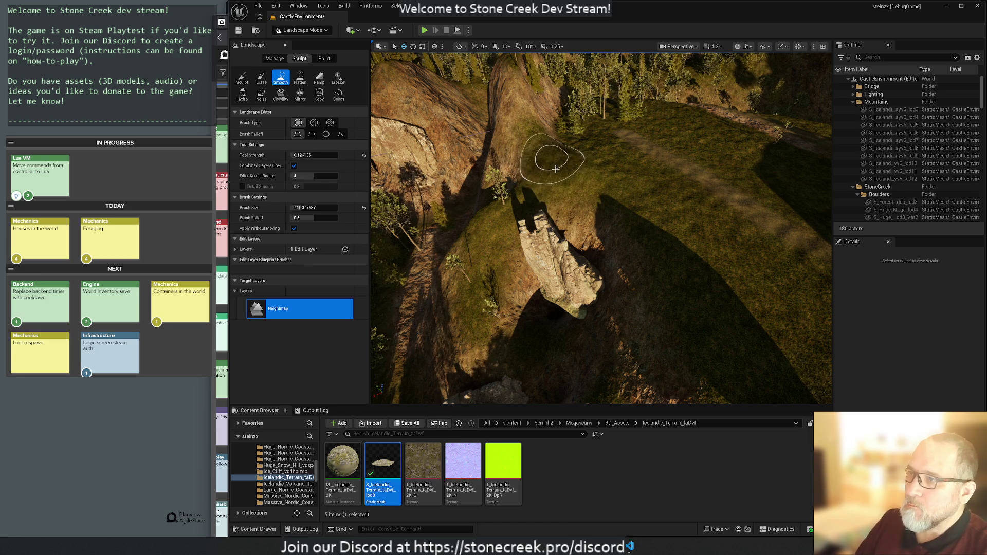
pyautogui.moveTo(598, 211)
pyautogui.mouseDown()
pyautogui.moveTo(598, 155)
pyautogui.moveTo(584, 144)
pyautogui.moveTo(584, 211)
pyautogui.moveTo(611, 231)
pyautogui.mouseUp()
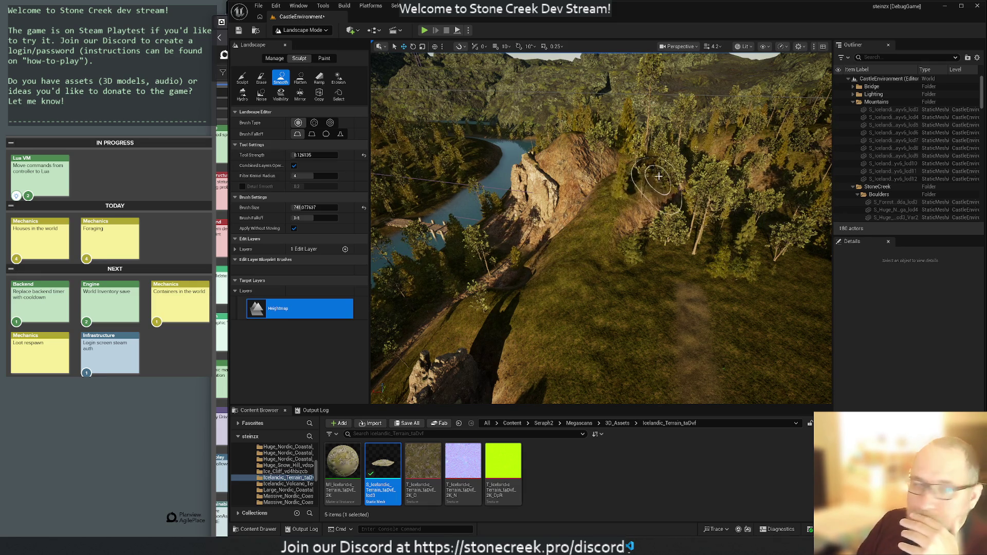
pyautogui.scroll(5, 715, 245)
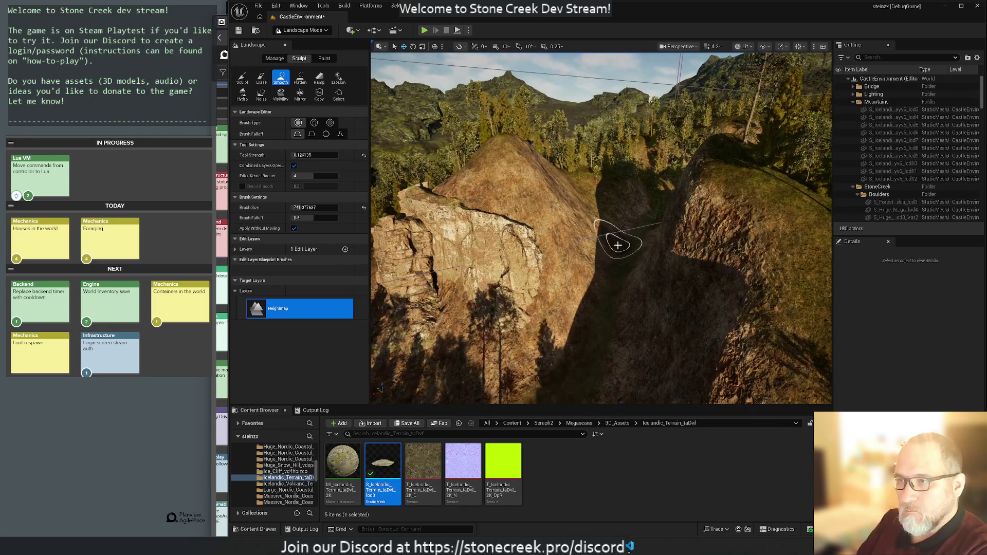
pyautogui.scroll(5, 617, 242)
pyautogui.scroll(-1, 613, 238)
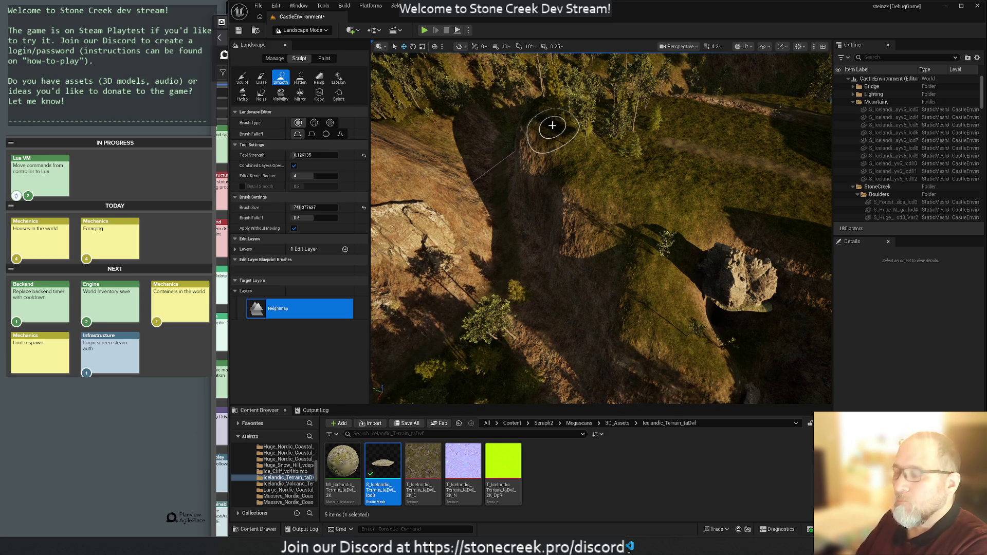
pyautogui.moveTo(578, 144); pyautogui.dragTo(572, 141)
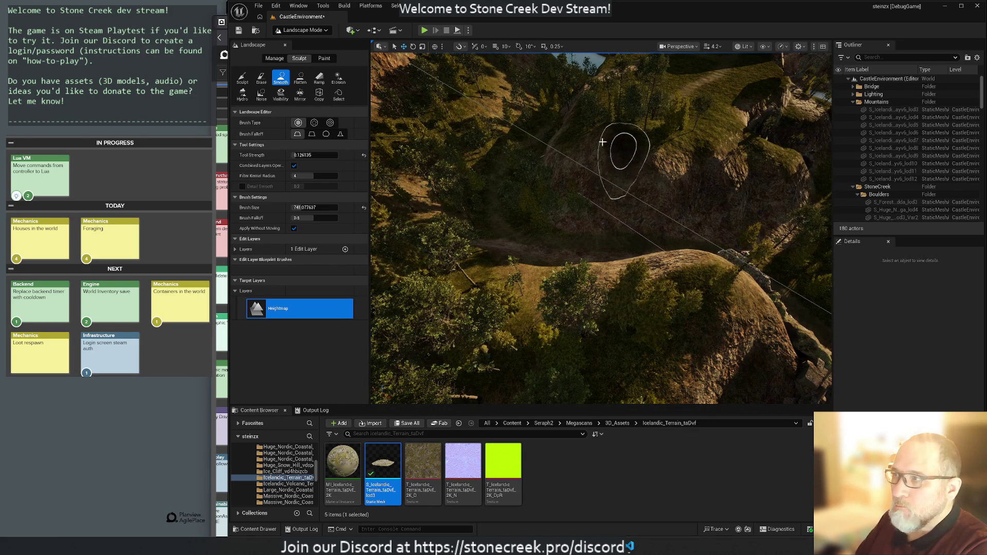
pyautogui.click(243, 78)
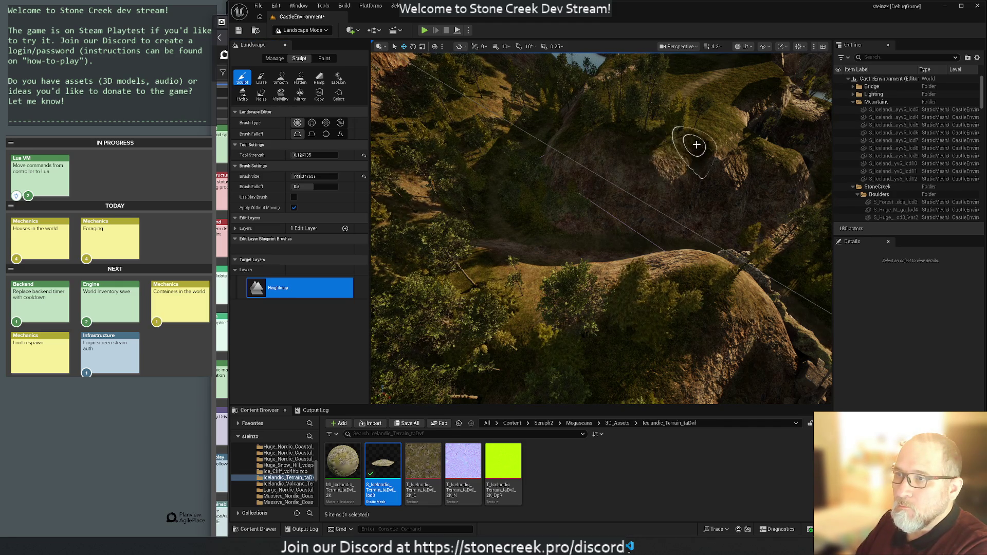
# Step: Sculpt the cliff terrain and a dip into the hillside, then collapse the Mountains folder
pyautogui.moveTo(614, 148); pyautogui.dragTo(729, 163)
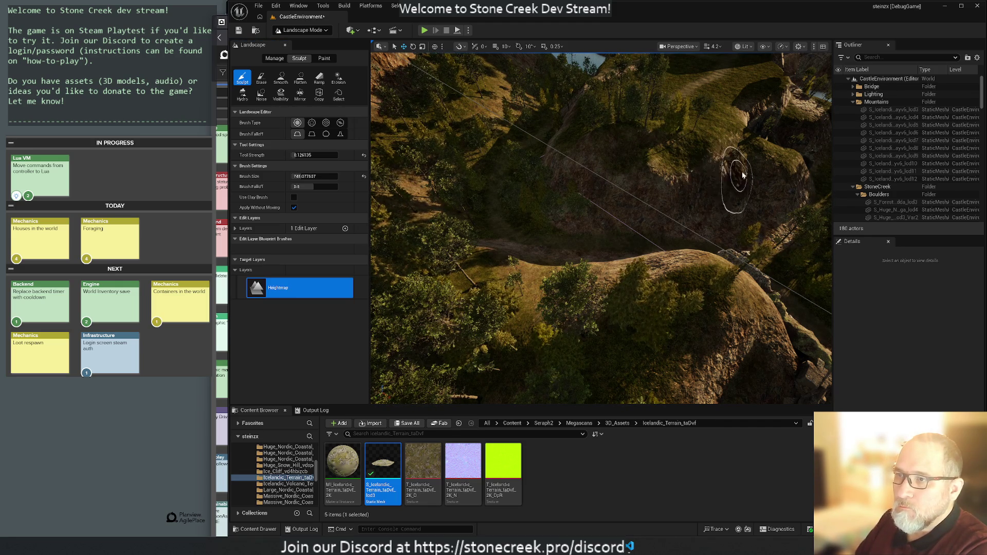
pyautogui.moveTo(663, 159)
pyautogui.mouseDown()
pyautogui.moveTo(580, 150)
pyautogui.moveTo(628, 136)
pyautogui.moveTo(609, 128)
pyautogui.mouseUp()
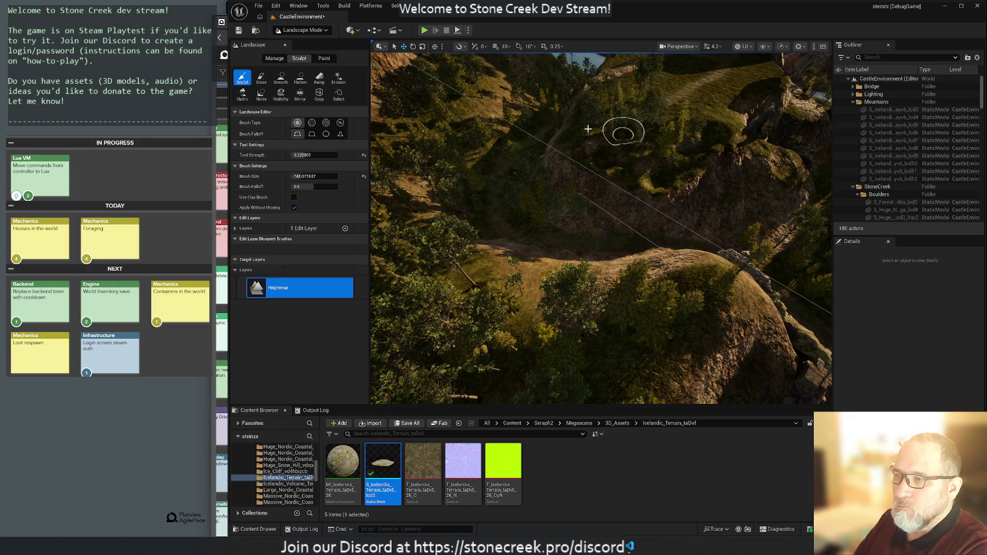
pyautogui.press('w')
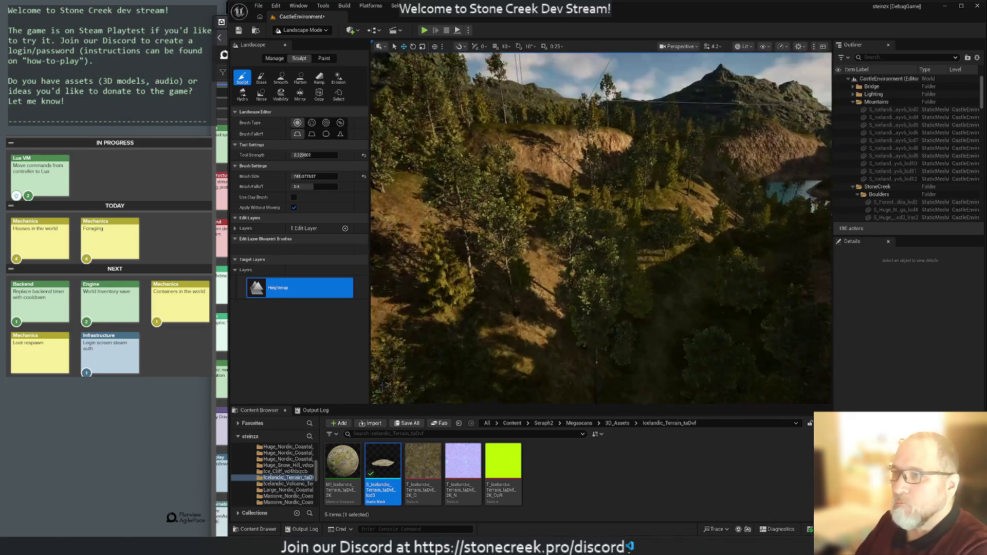
pyautogui.press('w')
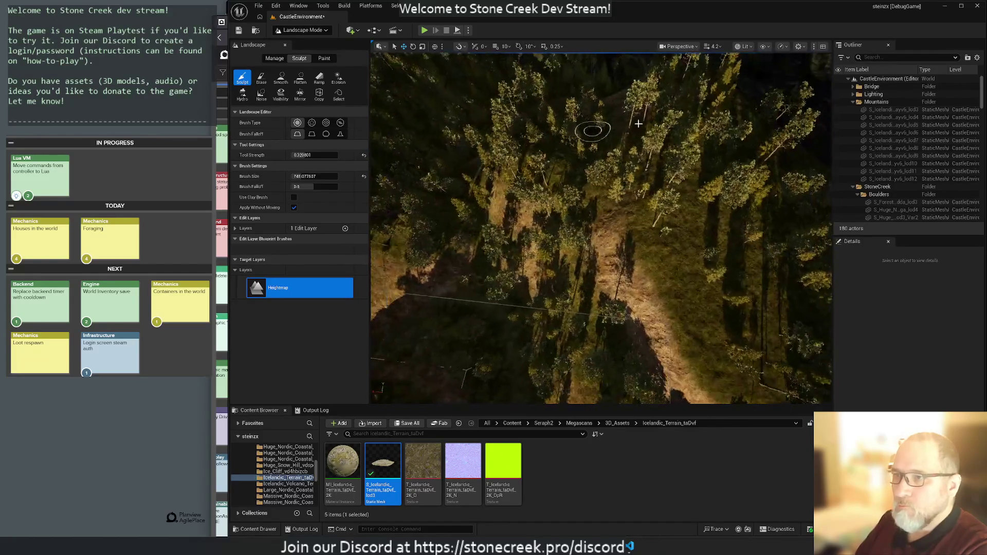
pyautogui.click(852, 102)
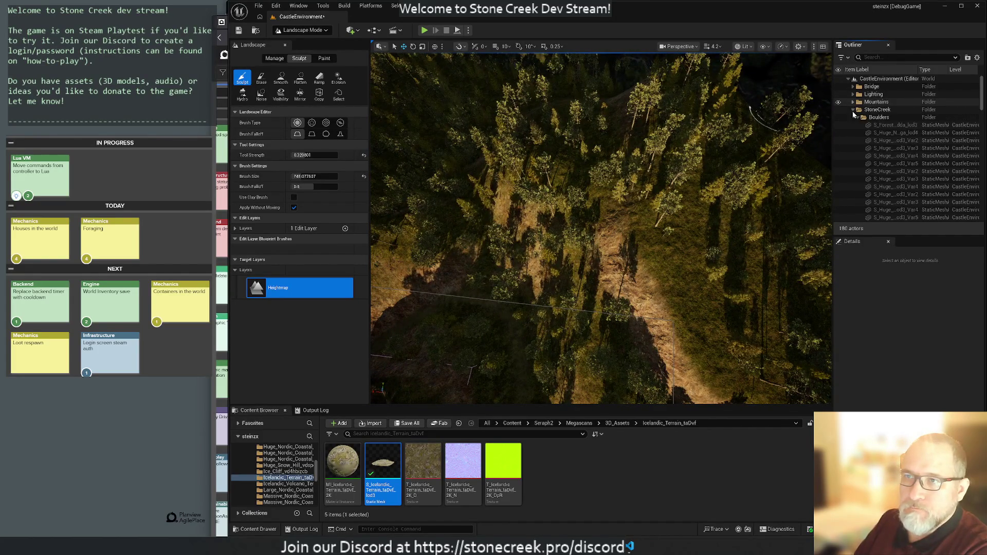
# Step: Collapse the StoneCreek folder and hide InstancedFoliageActor0 to hide all trees
pyautogui.click(853, 111)
pyautogui.scroll(-1, 869, 205)
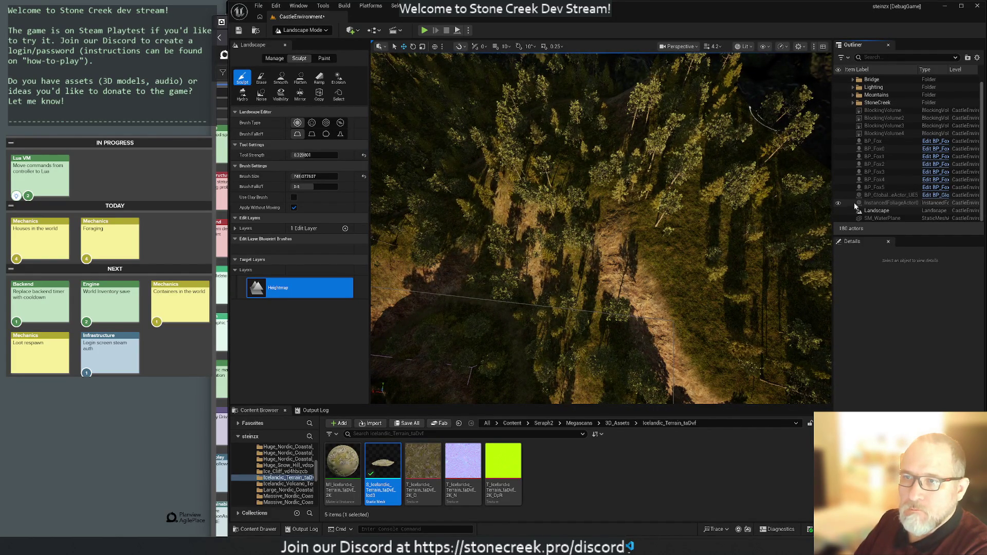
pyautogui.click(839, 206)
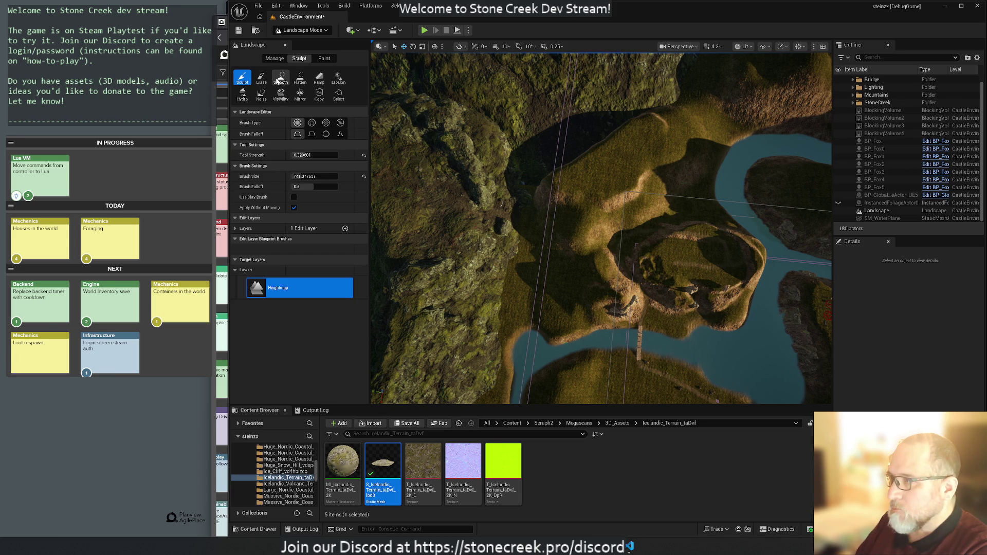
# Step: Set the brush size to 1871.93, then flatten a terrace across the hilltop
pyautogui.click(280, 79)
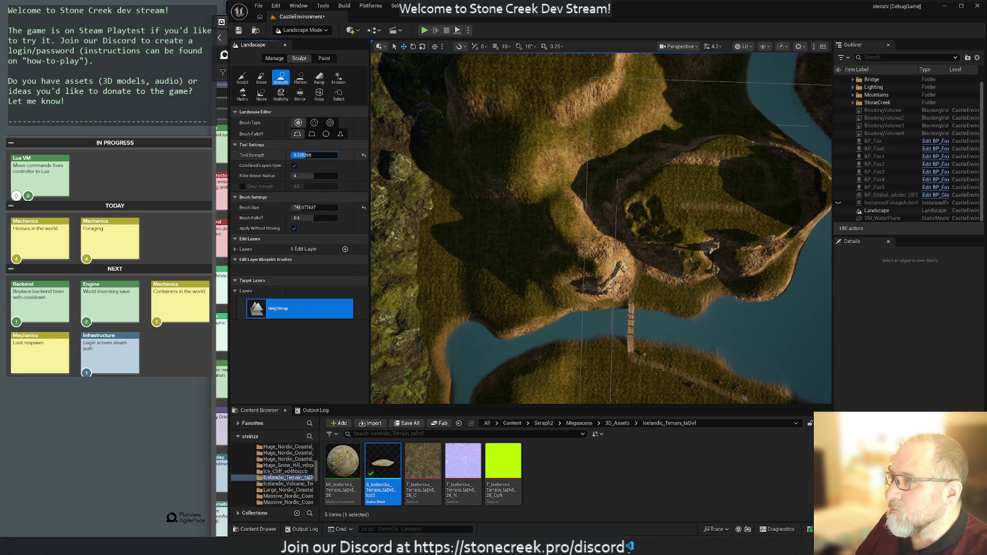
pyautogui.press('[')
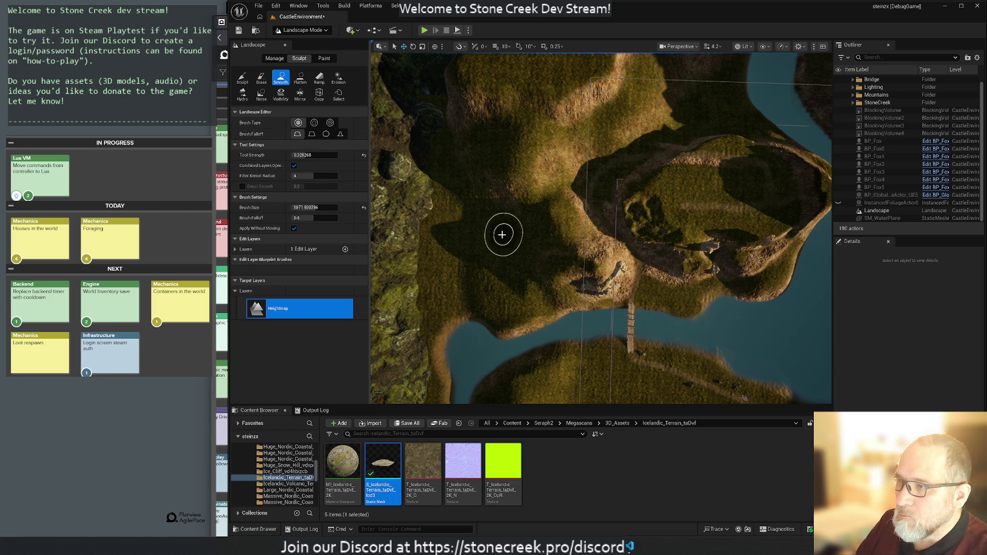
pyautogui.click(301, 79)
pyautogui.moveTo(554, 235)
pyautogui.mouseDown()
pyautogui.moveTo(577, 226)
pyautogui.moveTo(553, 251)
pyautogui.moveTo(620, 258)
pyautogui.moveTo(592, 272)
pyautogui.moveTo(662, 258)
pyautogui.moveTo(666, 222)
pyautogui.moveTo(615, 184)
pyautogui.moveTo(672, 186)
pyautogui.moveTo(705, 152)
pyautogui.moveTo(749, 155)
pyautogui.moveTo(763, 215)
pyautogui.moveTo(705, 248)
pyautogui.moveTo(739, 262)
pyautogui.mouseUp()
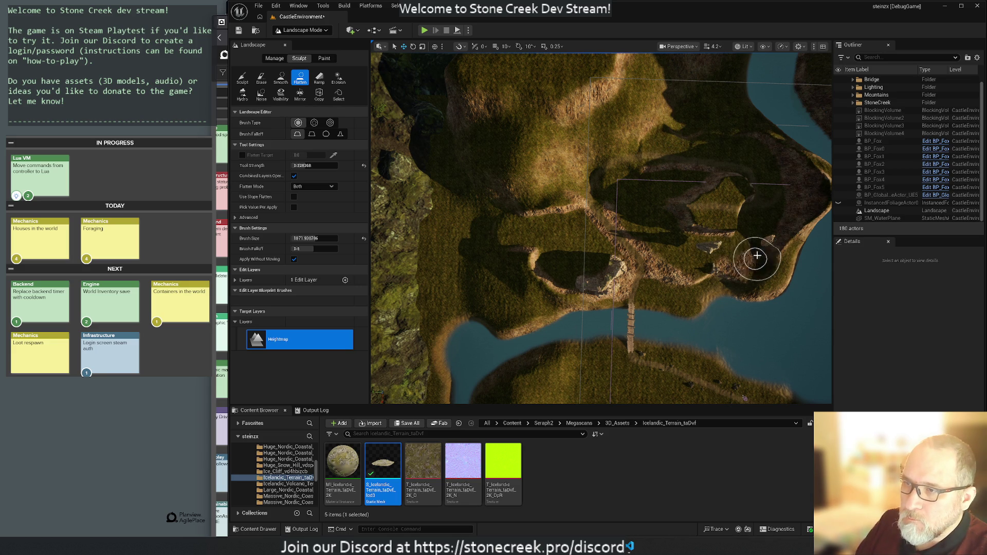
# Step: Flatten the upper ridge, hilltop mounds and eastern cliff-edge bump into a level shelf
pyautogui.moveTo(717, 132)
pyautogui.mouseDown()
pyautogui.moveTo(650, 128)
pyautogui.moveTo(577, 106)
pyautogui.moveTo(486, 145)
pyautogui.mouseUp()
pyautogui.moveTo(507, 191)
pyautogui.mouseDown()
pyautogui.moveTo(545, 161)
pyautogui.moveTo(508, 173)
pyautogui.mouseUp()
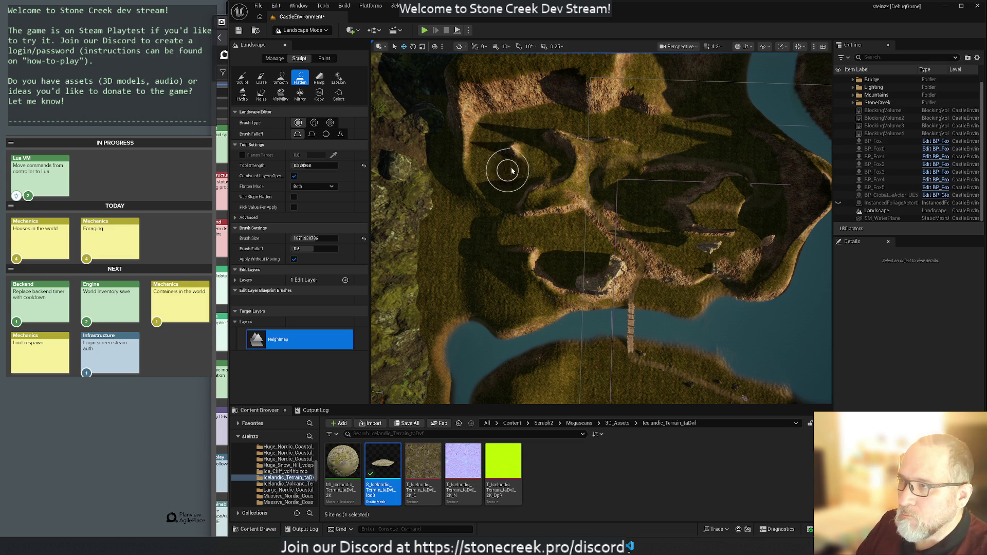
pyautogui.moveTo(549, 146)
pyautogui.mouseDown()
pyautogui.moveTo(641, 161)
pyautogui.moveTo(590, 139)
pyautogui.moveTo(697, 176)
pyautogui.moveTo(592, 167)
pyautogui.moveTo(752, 176)
pyautogui.moveTo(727, 205)
pyautogui.moveTo(670, 219)
pyautogui.moveTo(662, 193)
pyautogui.moveTo(610, 196)
pyautogui.moveTo(572, 164)
pyautogui.moveTo(516, 196)
pyautogui.moveTo(504, 231)
pyautogui.moveTo(527, 244)
pyautogui.moveTo(523, 271)
pyautogui.moveTo(543, 281)
pyautogui.moveTo(666, 279)
pyautogui.mouseUp()
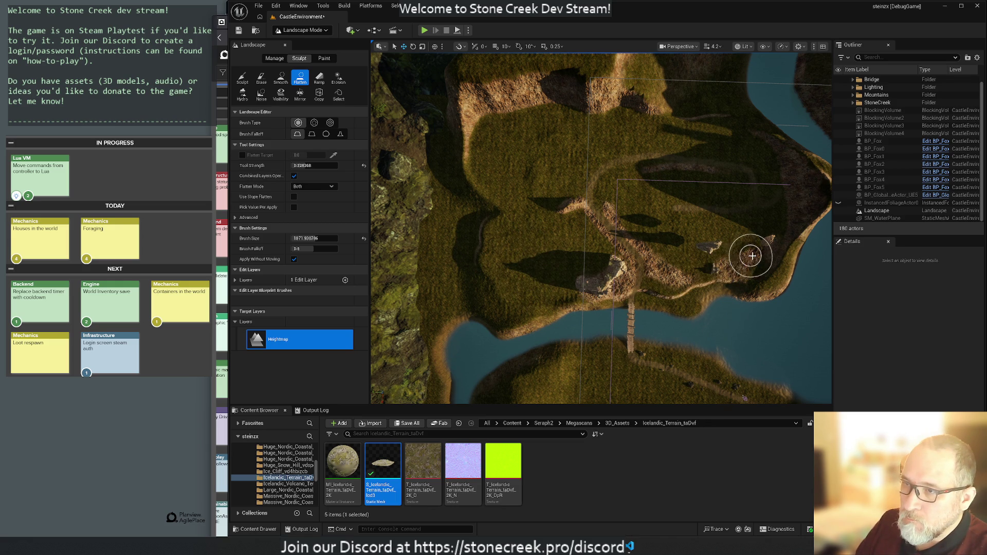
pyautogui.moveTo(761, 221); pyautogui.dragTo(768, 173)
pyautogui.moveTo(703, 125)
pyautogui.mouseDown()
pyautogui.moveTo(586, 95)
pyautogui.moveTo(662, 82)
pyautogui.moveTo(585, 88)
pyautogui.moveTo(556, 106)
pyautogui.mouseUp()
pyautogui.moveTo(602, 229)
pyautogui.mouseDown()
pyautogui.moveTo(540, 232)
pyautogui.moveTo(580, 165)
pyautogui.mouseUp()
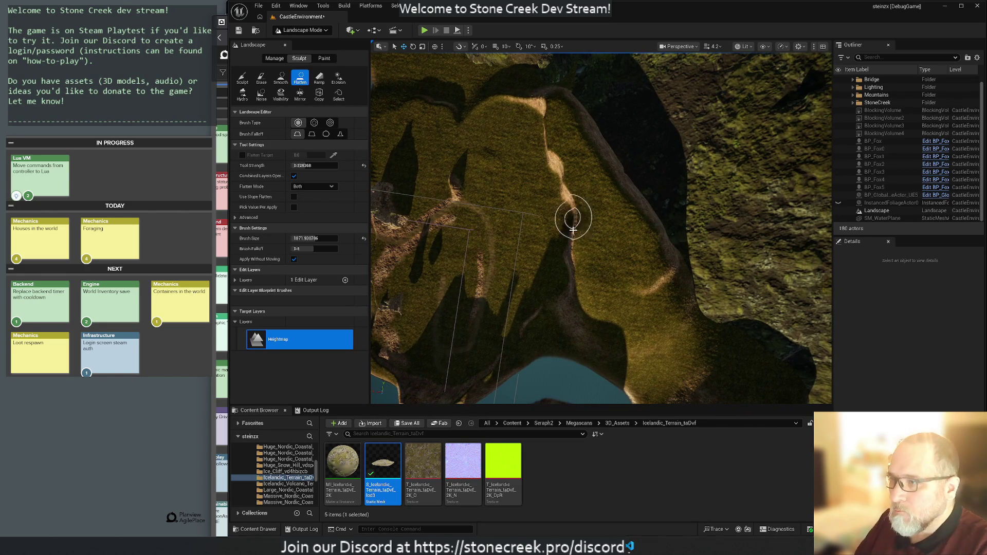
# Step: Flatten the east and lower-right ridges and fill the dark pit on the plateau
pyautogui.moveTo(569, 244)
pyautogui.mouseDown()
pyautogui.moveTo(639, 245)
pyautogui.moveTo(637, 203)
pyautogui.moveTo(536, 104)
pyautogui.moveTo(550, 91)
pyautogui.mouseUp()
pyautogui.moveTo(510, 127)
pyautogui.mouseDown()
pyautogui.moveTo(553, 140)
pyautogui.moveTo(612, 239)
pyautogui.moveTo(638, 221)
pyautogui.mouseUp()
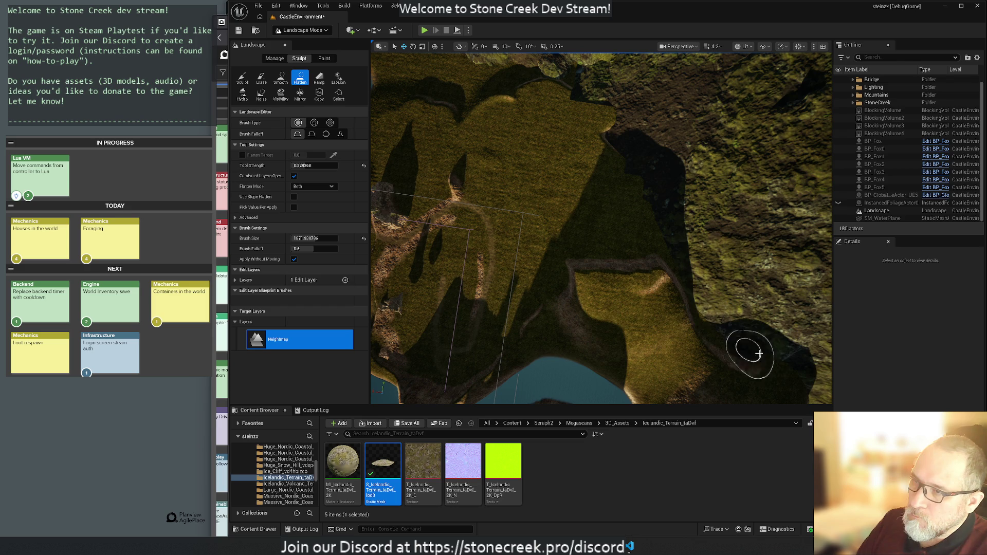
pyautogui.moveTo(711, 326)
pyautogui.mouseDown()
pyautogui.moveTo(615, 287)
pyautogui.moveTo(581, 252)
pyautogui.moveTo(647, 268)
pyautogui.mouseUp()
pyautogui.moveTo(598, 315)
pyautogui.mouseDown()
pyautogui.moveTo(552, 311)
pyautogui.moveTo(594, 314)
pyautogui.mouseUp()
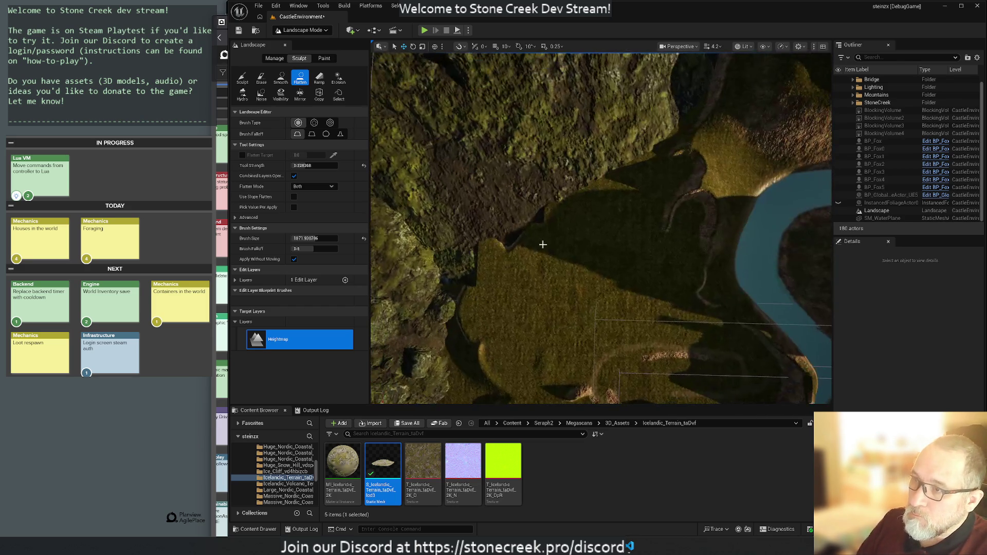
pyautogui.moveTo(619, 239)
pyautogui.mouseDown()
pyautogui.moveTo(690, 185)
pyautogui.moveTo(697, 190)
pyautogui.mouseUp()
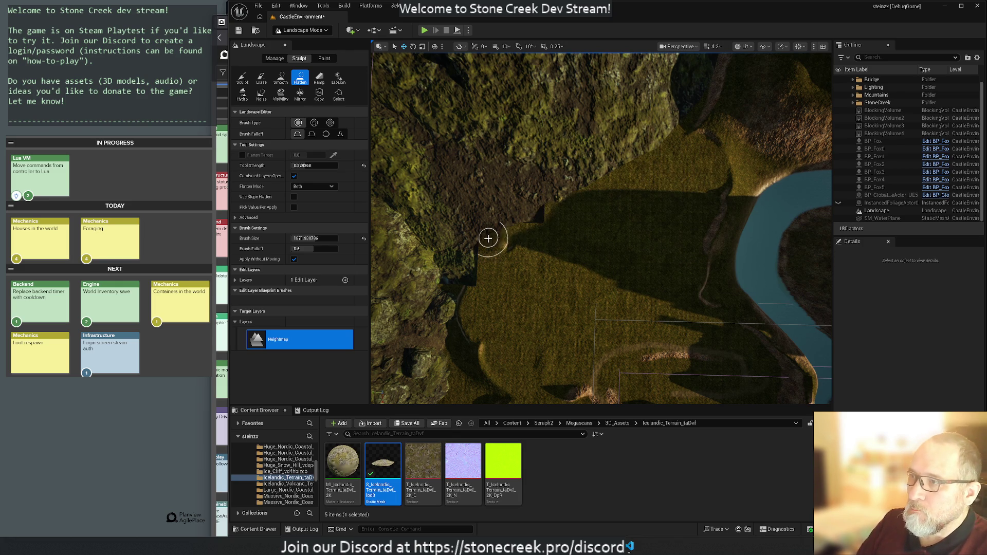
pyautogui.moveTo(518, 278); pyautogui.dragTo(489, 275)
pyautogui.moveTo(535, 244)
pyautogui.mouseDown()
pyautogui.moveTo(504, 248)
pyautogui.moveTo(613, 280)
pyautogui.moveTo(652, 268)
pyautogui.moveTo(633, 266)
pyautogui.mouseUp()
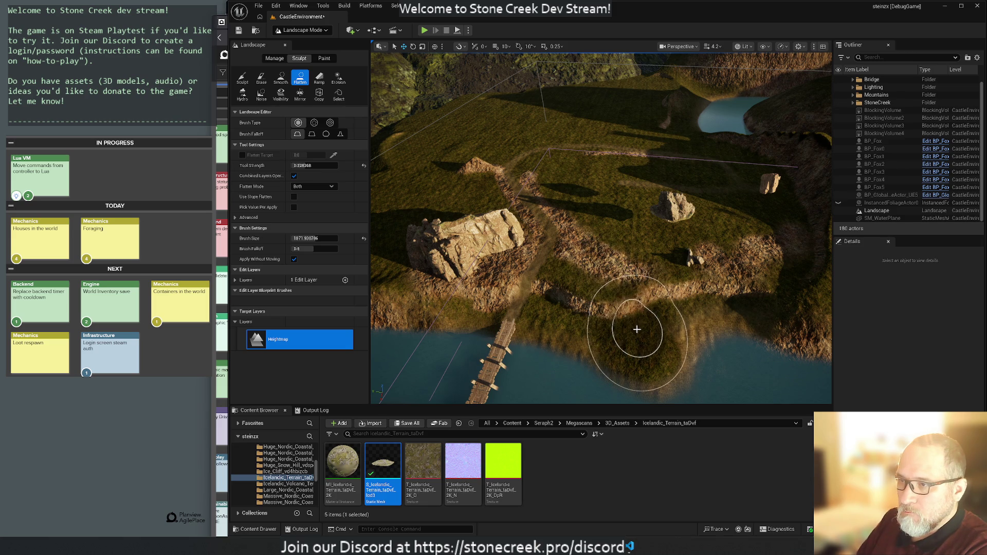
# Step: Flatten the pit by the large rock, a band across the ridge, and the plateau beside the small rock
pyautogui.press('Up')
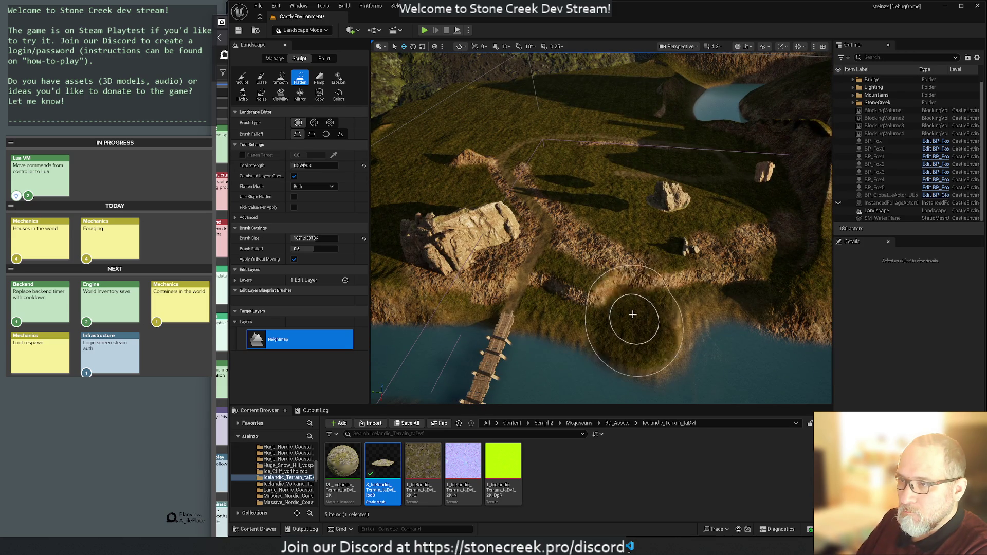
pyautogui.moveTo(624, 266)
pyautogui.mouseDown()
pyautogui.moveTo(591, 231)
pyautogui.moveTo(578, 260)
pyautogui.moveTo(584, 282)
pyautogui.moveTo(523, 252)
pyautogui.moveTo(494, 269)
pyautogui.moveTo(419, 260)
pyautogui.moveTo(403, 226)
pyautogui.moveTo(412, 165)
pyautogui.moveTo(477, 141)
pyautogui.moveTo(442, 137)
pyautogui.moveTo(468, 109)
pyautogui.mouseUp()
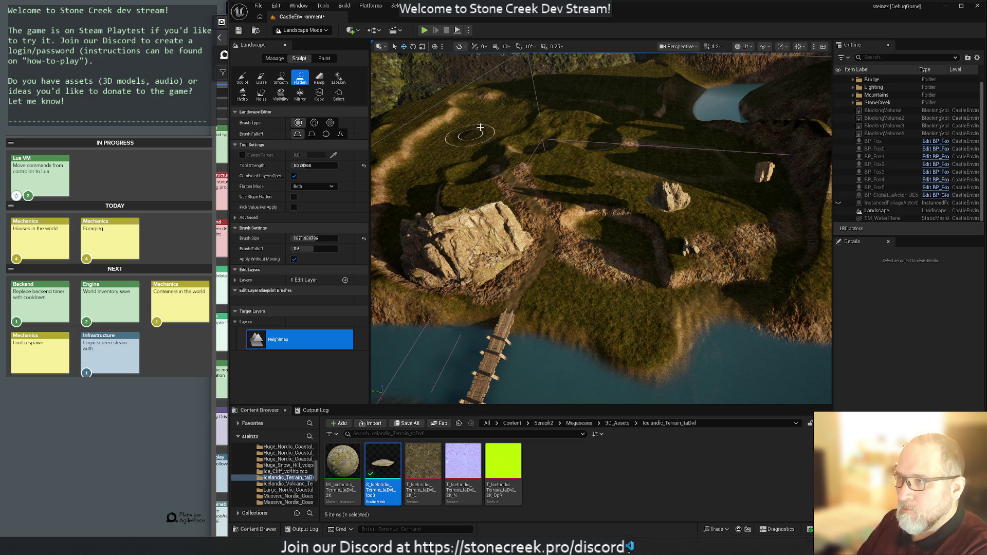
pyautogui.moveTo(473, 155)
pyautogui.mouseDown()
pyautogui.moveTo(602, 209)
pyautogui.moveTo(585, 185)
pyautogui.moveTo(611, 145)
pyautogui.moveTo(578, 110)
pyautogui.moveTo(534, 118)
pyautogui.moveTo(529, 109)
pyautogui.moveTo(697, 175)
pyautogui.moveTo(686, 156)
pyautogui.moveTo(705, 159)
pyautogui.moveTo(730, 224)
pyautogui.moveTo(716, 231)
pyautogui.moveTo(723, 254)
pyautogui.moveTo(624, 260)
pyautogui.moveTo(672, 238)
pyautogui.moveTo(661, 172)
pyautogui.moveTo(627, 196)
pyautogui.moveTo(545, 171)
pyautogui.moveTo(478, 185)
pyautogui.moveTo(453, 205)
pyautogui.moveTo(559, 244)
pyautogui.moveTo(578, 231)
pyautogui.moveTo(568, 192)
pyautogui.moveTo(572, 220)
pyautogui.moveTo(557, 261)
pyautogui.moveTo(622, 237)
pyautogui.moveTo(453, 241)
pyautogui.moveTo(681, 232)
pyautogui.moveTo(709, 189)
pyautogui.mouseUp()
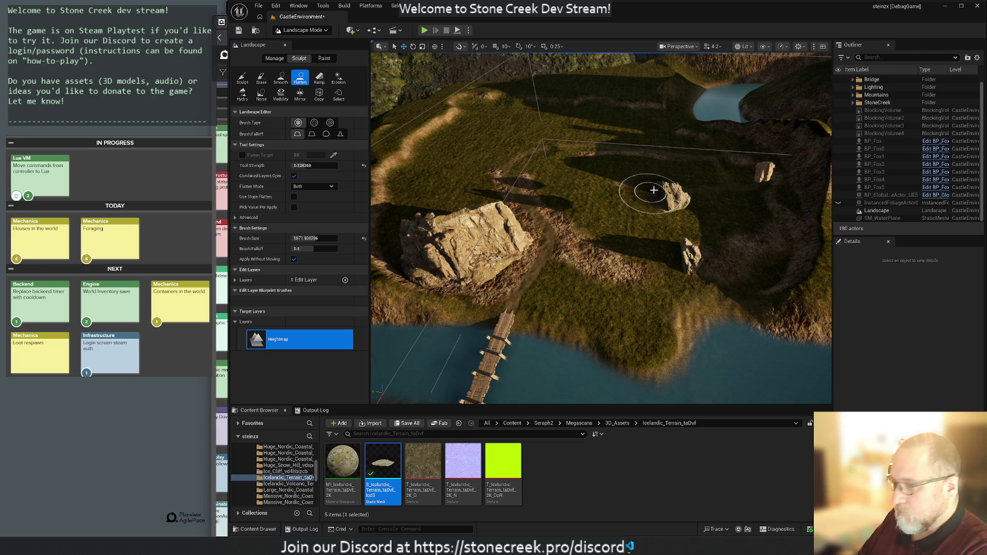
pyautogui.moveTo(650, 193); pyautogui.dragTo(621, 172)
pyautogui.scroll(5, 583, 156)
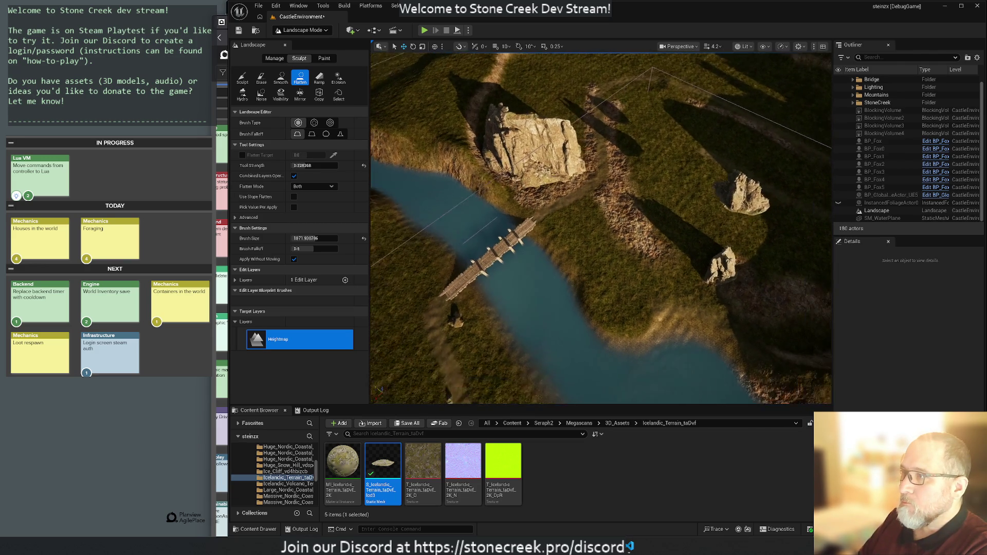
pyautogui.scroll(10, 601, 228)
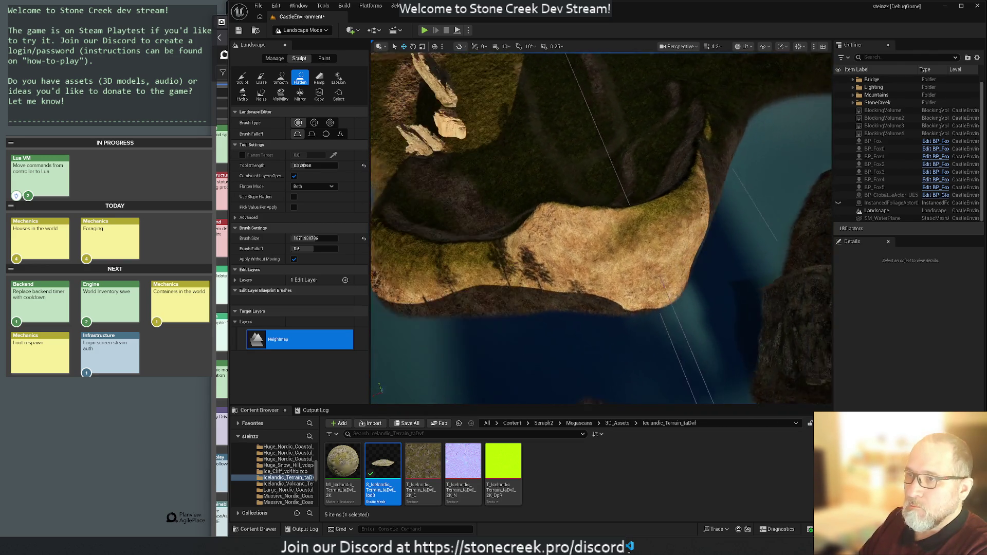
pyautogui.scroll(-5, 602, 228)
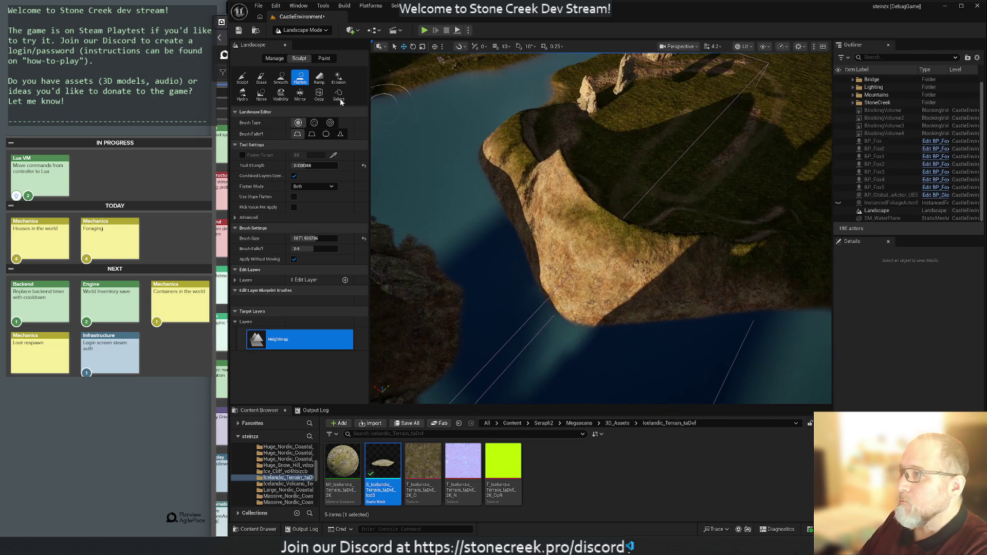
# Step: Use the Smooth tool to even out the dark notch and brownish bump on the cliff slope
pyautogui.click(281, 77)
pyautogui.scroll(-3, 564, 207)
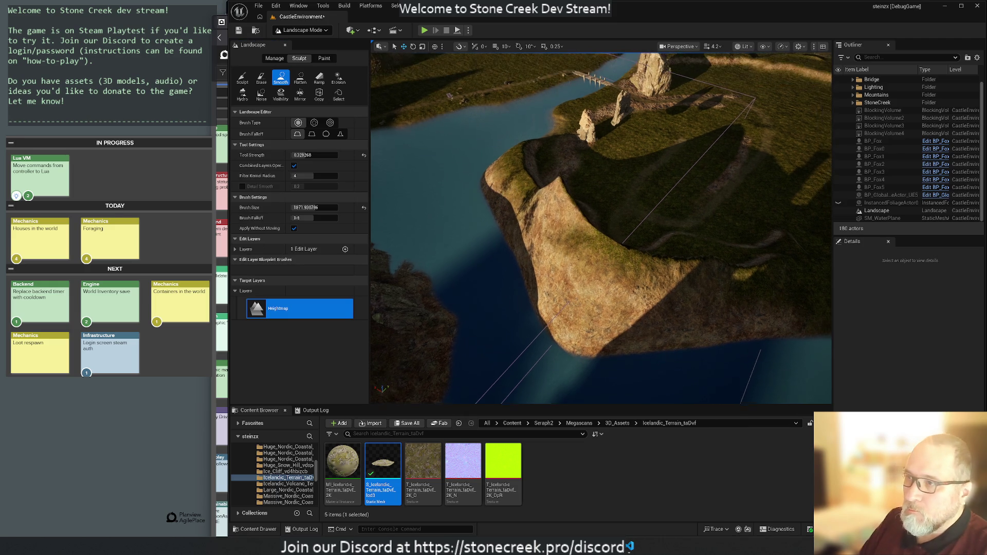
pyautogui.moveTo(564, 208)
pyautogui.mouseDown()
pyautogui.moveTo(584, 268)
pyautogui.moveTo(578, 284)
pyautogui.moveTo(623, 286)
pyautogui.moveTo(591, 260)
pyautogui.moveTo(670, 279)
pyautogui.moveTo(774, 270)
pyautogui.moveTo(662, 282)
pyautogui.moveTo(723, 269)
pyautogui.moveTo(650, 268)
pyautogui.moveTo(578, 247)
pyautogui.moveTo(679, 221)
pyautogui.moveTo(683, 249)
pyautogui.moveTo(705, 254)
pyautogui.moveTo(559, 195)
pyautogui.moveTo(540, 150)
pyautogui.moveTo(519, 165)
pyautogui.moveTo(524, 151)
pyautogui.moveTo(565, 229)
pyautogui.moveTo(580, 236)
pyautogui.mouseUp()
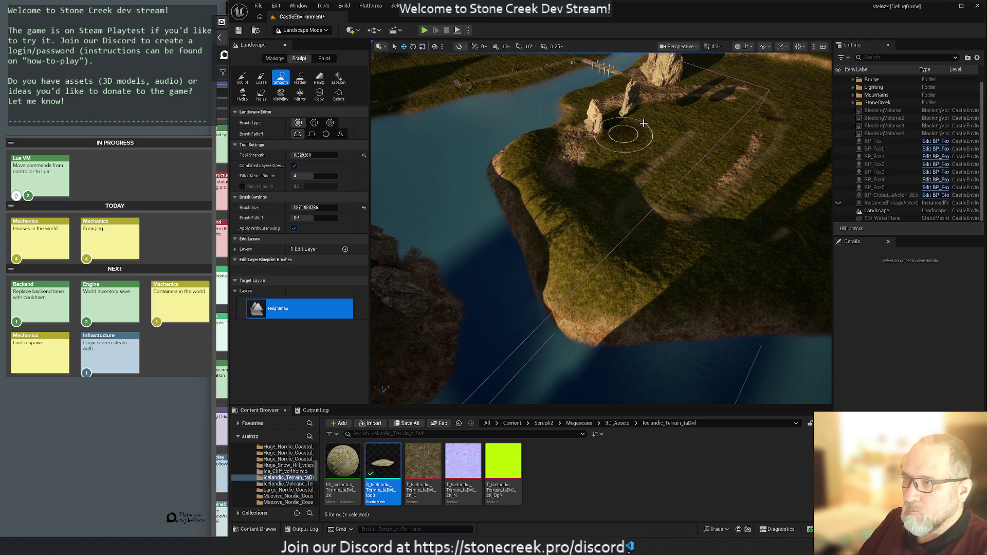
pyautogui.scroll(5, 630, 203)
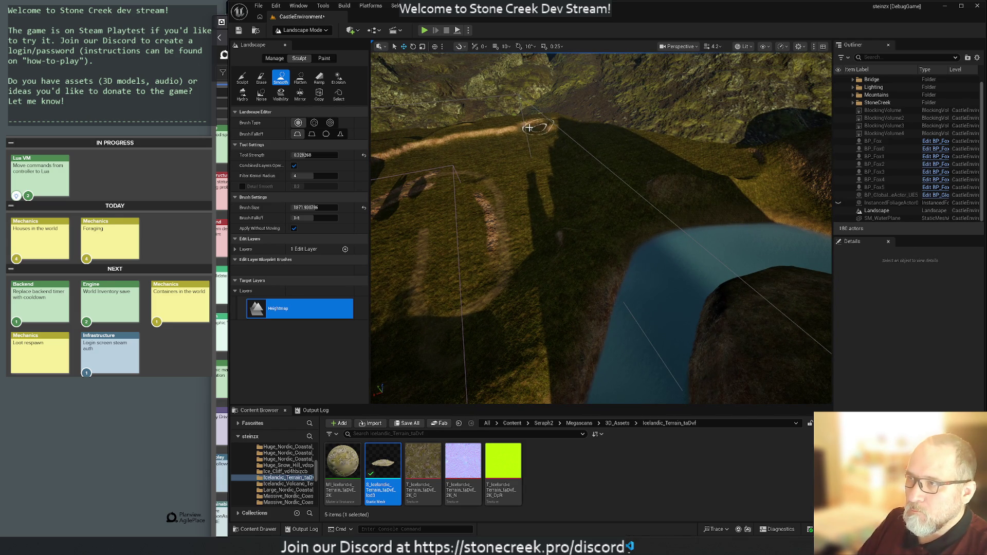
pyautogui.moveTo(595, 181); pyautogui.dragTo(744, 180)
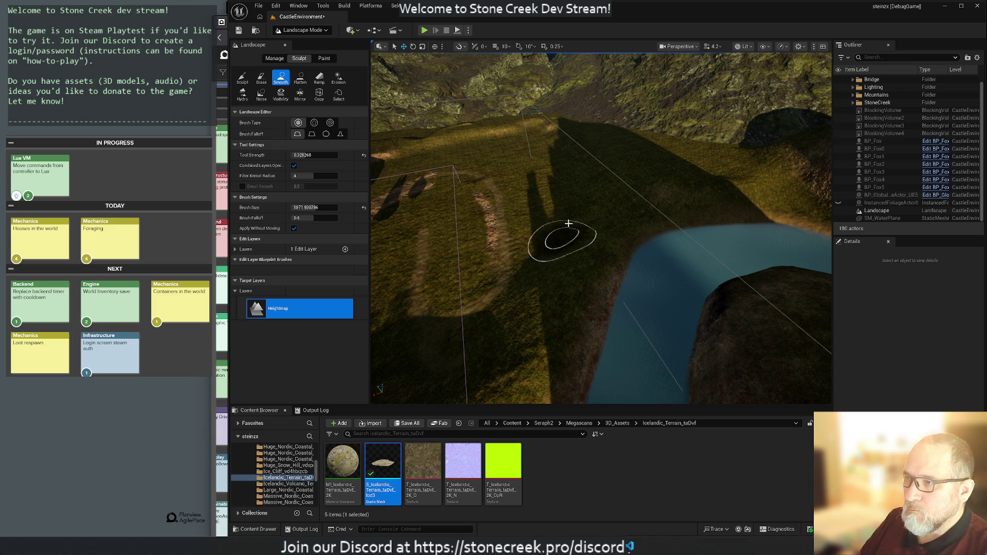
pyautogui.moveTo(454, 205); pyautogui.dragTo(520, 175)
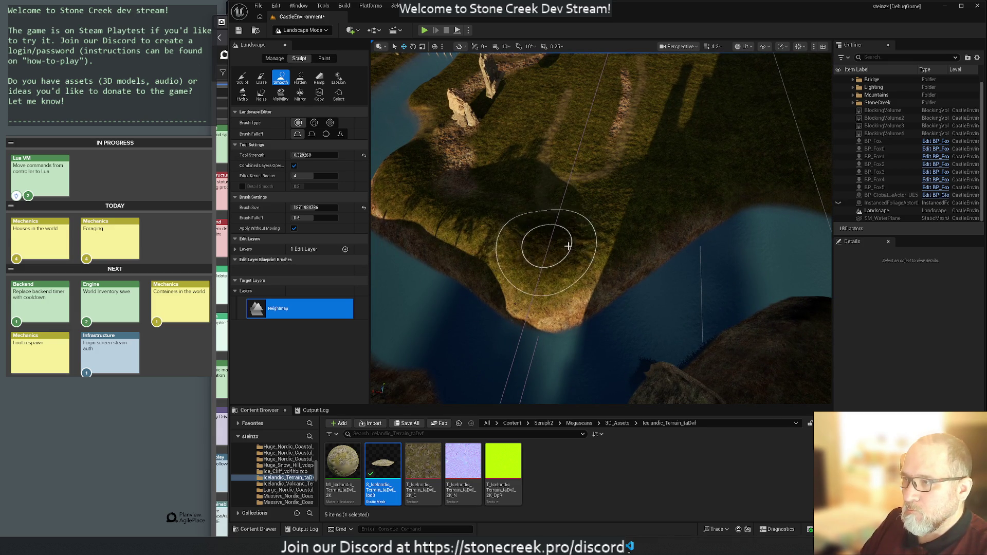
pyautogui.click(338, 78)
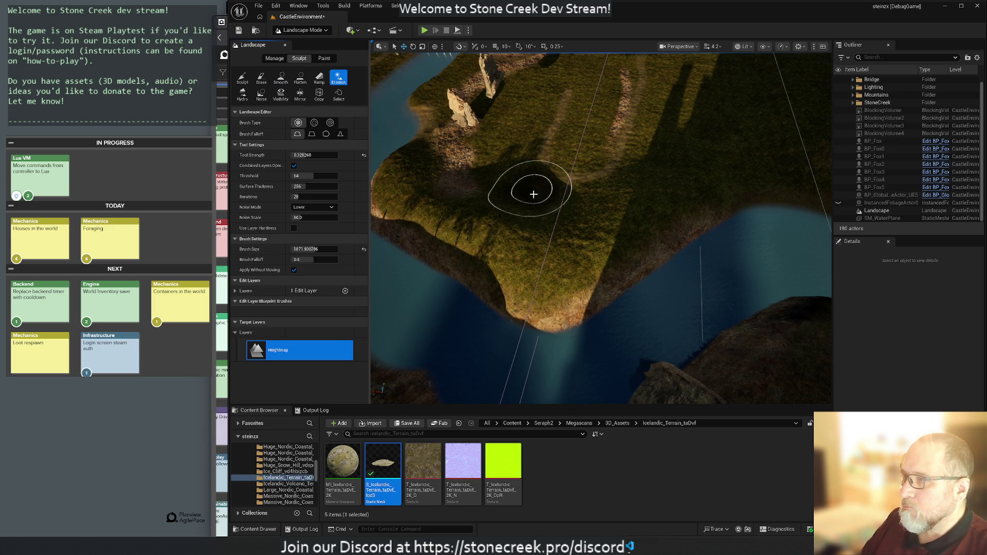
# Step: Erode the promontory terrain across to the right shore with the Erosion tool
pyautogui.moveTo(525, 259)
pyautogui.mouseDown()
pyautogui.moveTo(580, 283)
pyautogui.moveTo(523, 264)
pyautogui.moveTo(595, 253)
pyautogui.moveTo(642, 230)
pyautogui.moveTo(674, 194)
pyautogui.moveTo(515, 149)
pyautogui.moveTo(623, 77)
pyautogui.moveTo(580, 130)
pyautogui.moveTo(465, 134)
pyautogui.moveTo(462, 89)
pyautogui.moveTo(398, 181)
pyautogui.moveTo(436, 216)
pyautogui.moveTo(397, 170)
pyautogui.moveTo(452, 216)
pyautogui.moveTo(542, 266)
pyautogui.moveTo(571, 264)
pyautogui.moveTo(578, 286)
pyautogui.moveTo(590, 216)
pyautogui.mouseUp()
pyautogui.moveTo(441, 161)
pyautogui.mouseDown()
pyautogui.moveTo(580, 209)
pyautogui.moveTo(573, 238)
pyautogui.moveTo(739, 171)
pyautogui.moveTo(603, 124)
pyautogui.mouseUp()
pyautogui.moveTo(626, 89); pyautogui.dragTo(545, 201)
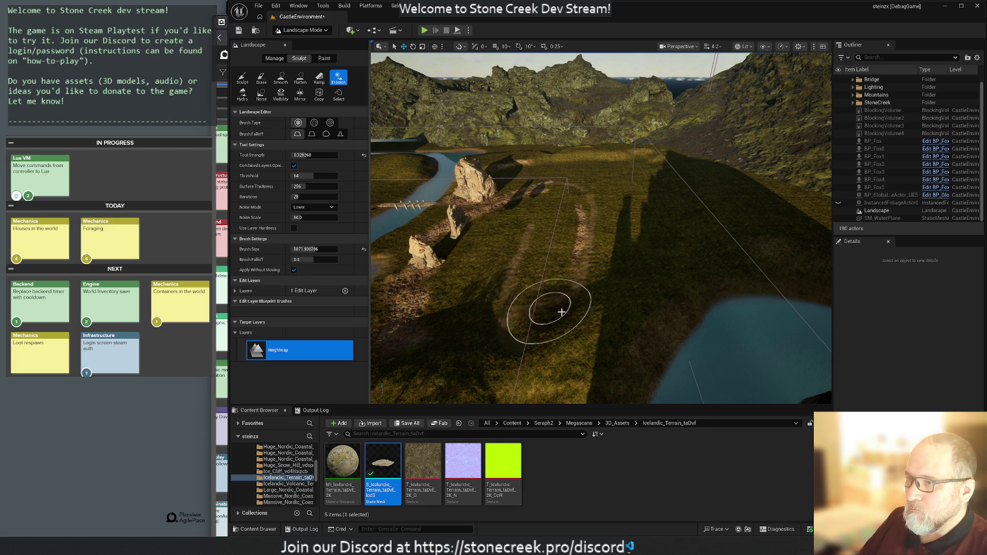
pyautogui.moveTo(564, 294)
pyautogui.mouseDown()
pyautogui.moveTo(559, 246)
pyautogui.moveTo(569, 317)
pyautogui.moveTo(383, 205)
pyautogui.mouseUp()
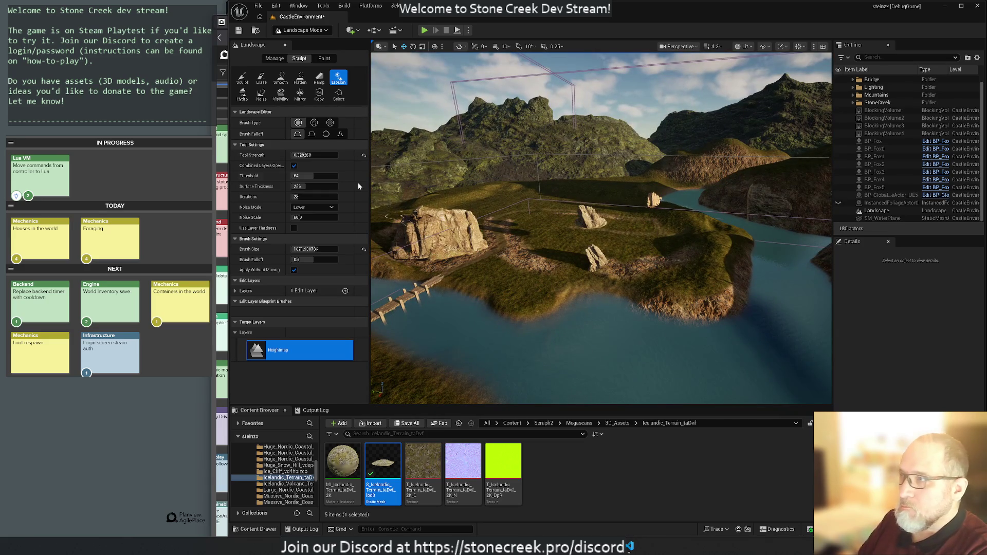
# Step: Switch from Landscape to Selection Mode and select the small rock on the plateau
pyautogui.click(276, 58)
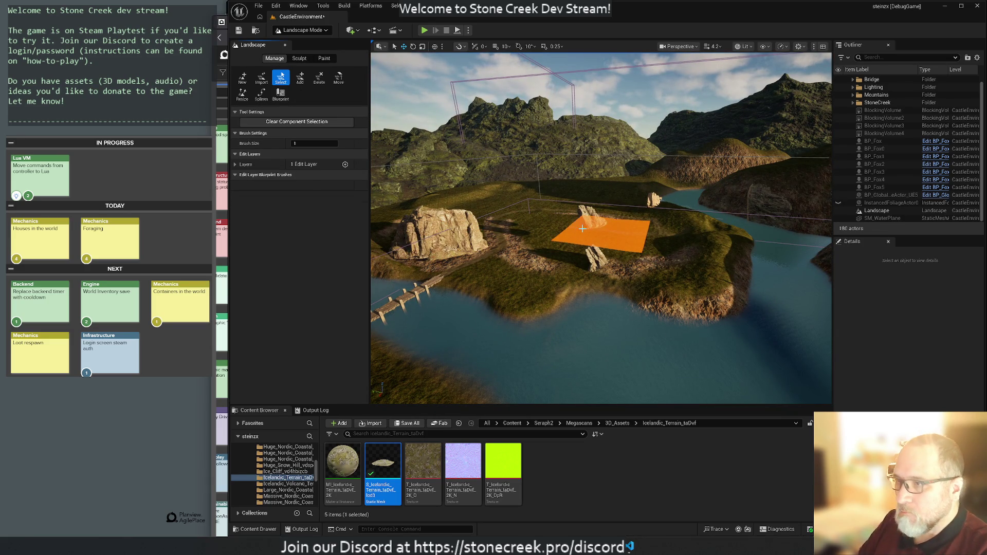
pyautogui.click(294, 31)
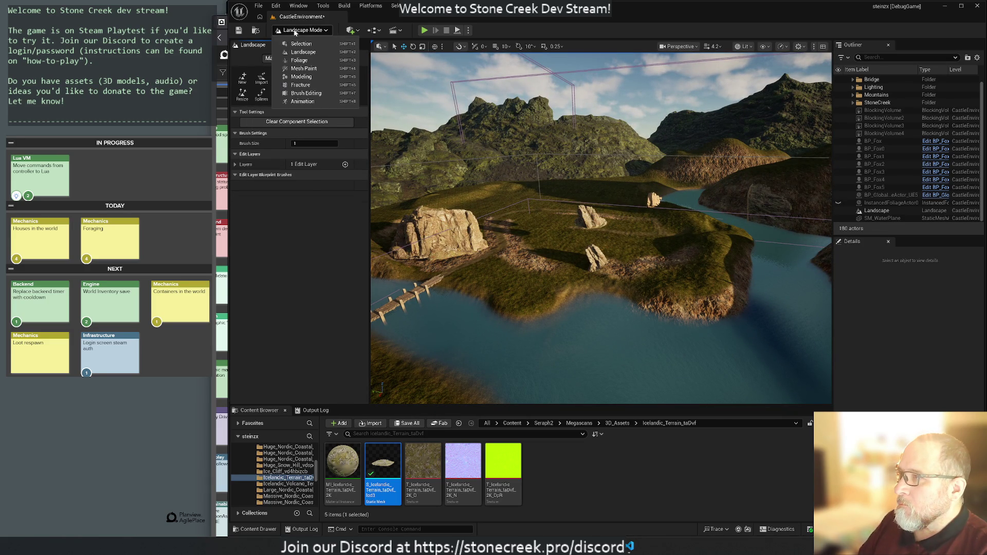
pyautogui.click(298, 44)
pyautogui.click(596, 192)
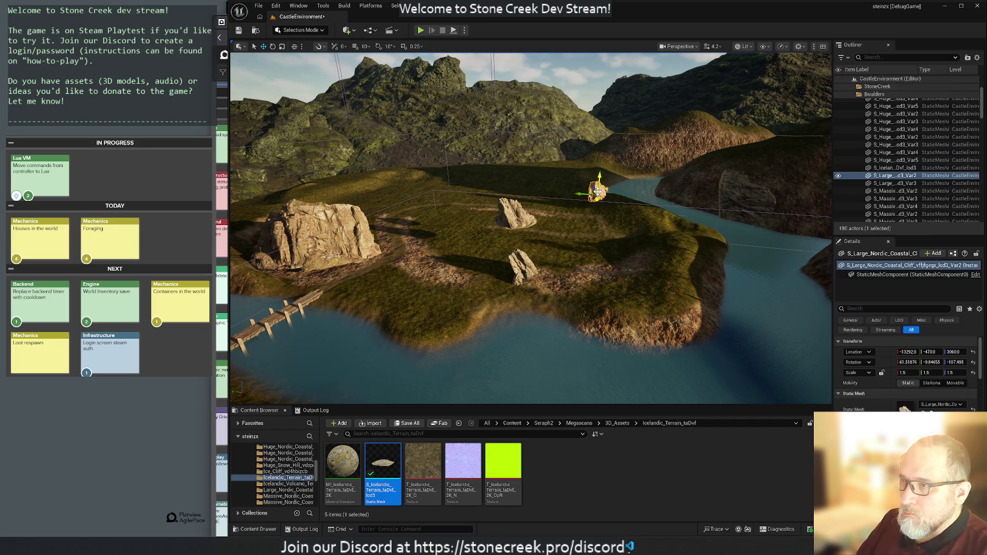
# Step: Delete five plateau rocks and undo the accidental ForagingSpawnVolume deletion with Ctrl+Z
pyautogui.press('Delete')
pyautogui.click(519, 212)
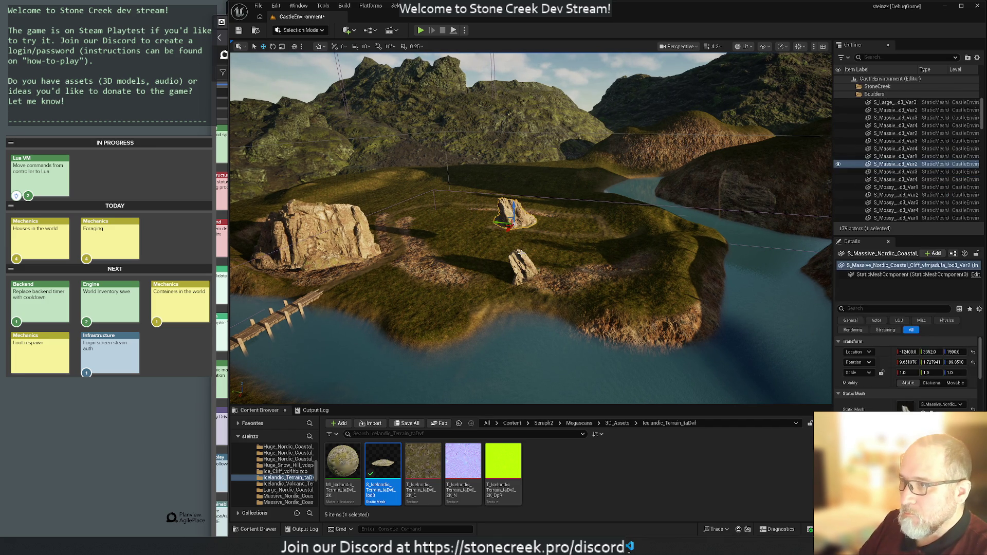
pyautogui.press('Delete')
pyautogui.click(518, 271)
pyautogui.press('Delete')
pyautogui.click(333, 251)
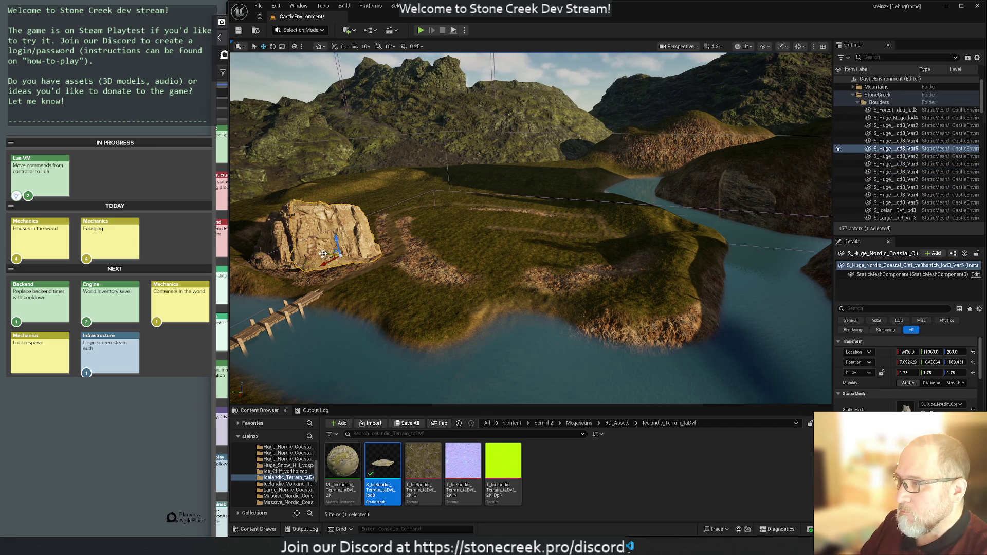
pyautogui.press('Delete')
pyautogui.click(286, 255)
pyautogui.press('Delete')
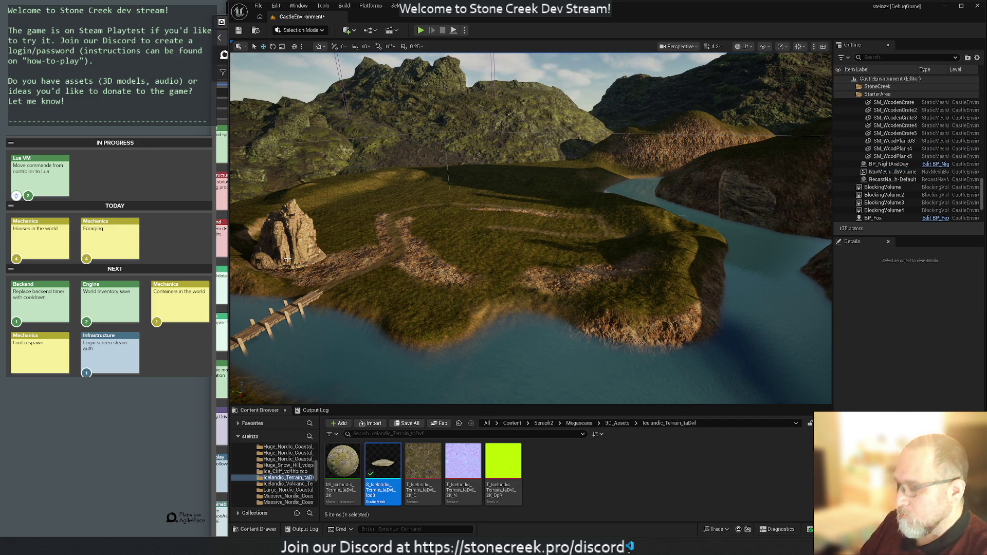
pyautogui.hotkey('ctrl', 'z')
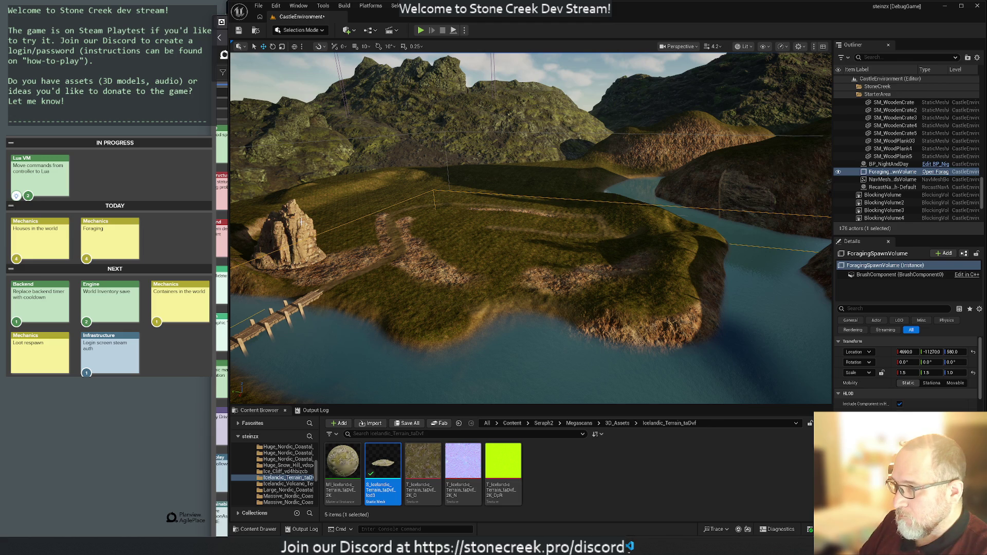
# Step: Delete the large plateau rock and a remaining small rock
pyautogui.click(300, 225)
pyautogui.press('Delete')
pyautogui.moveTo(393, 240); pyautogui.dragTo(392, 239)
pyautogui.click(429, 224)
pyautogui.press('Delete')
pyautogui.moveTo(537, 243)
pyautogui.mouseDown()
pyautogui.moveTo(506, 240)
pyautogui.moveTo(533, 237)
pyautogui.mouseUp()
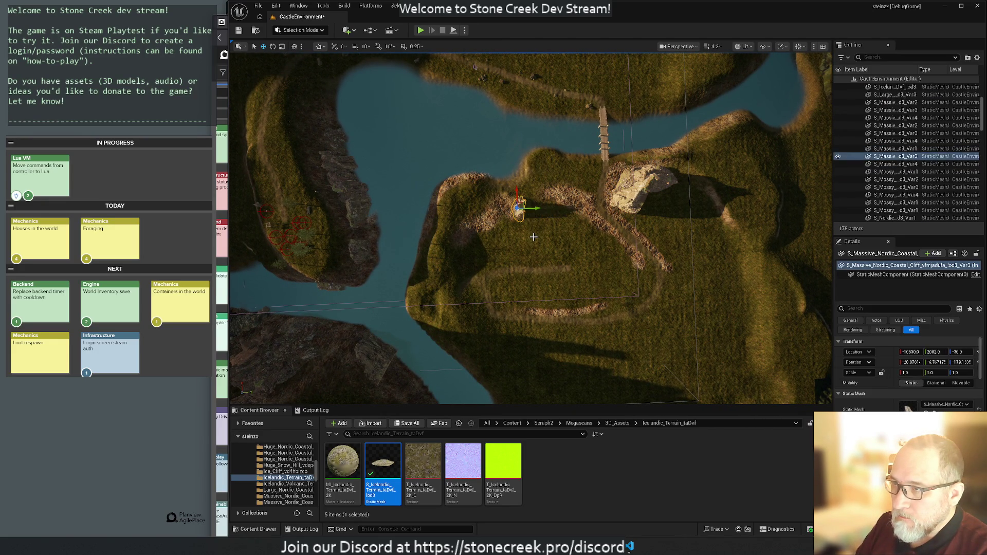
pyautogui.click(534, 237)
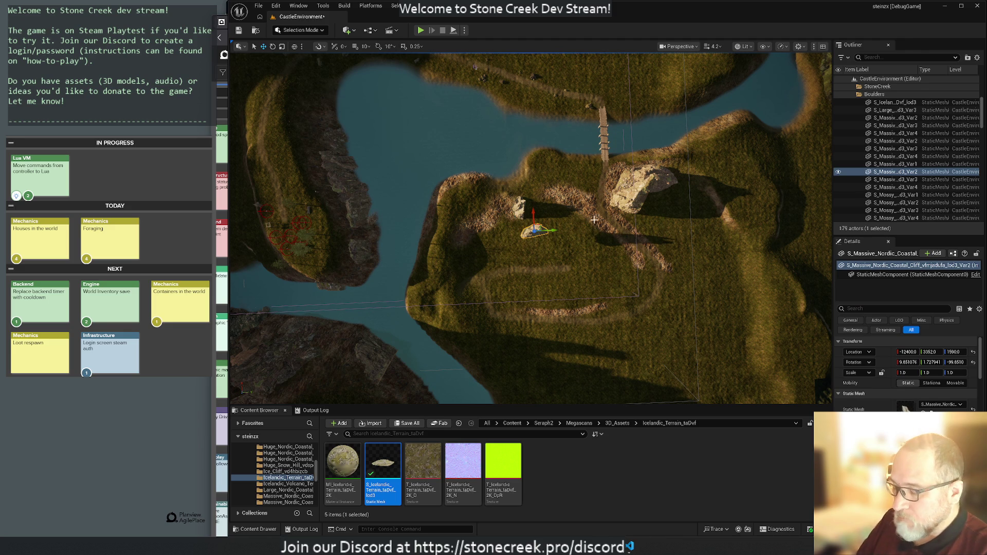
# Step: Move the first huge cliff rock to the plateau's lower right
pyautogui.click(518, 205)
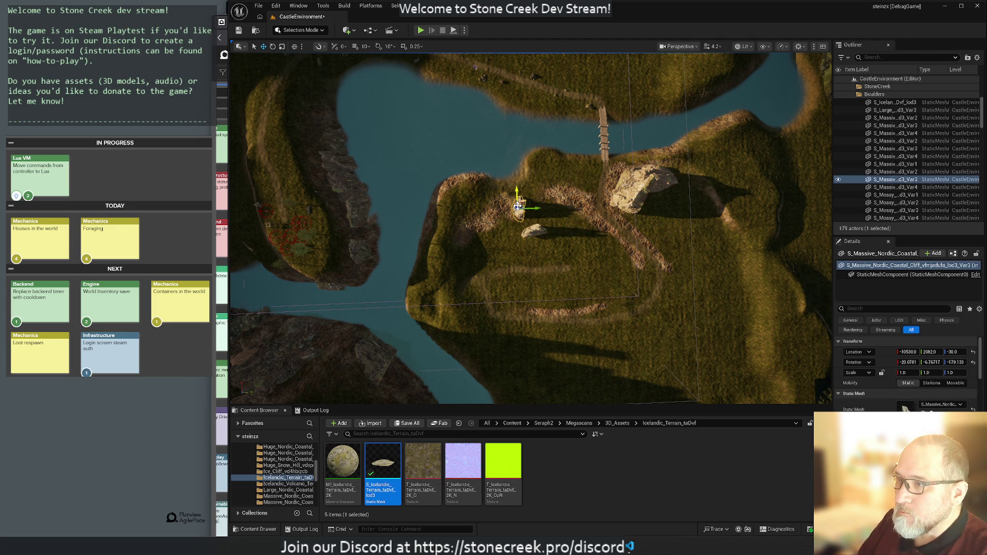
pyautogui.click(623, 190)
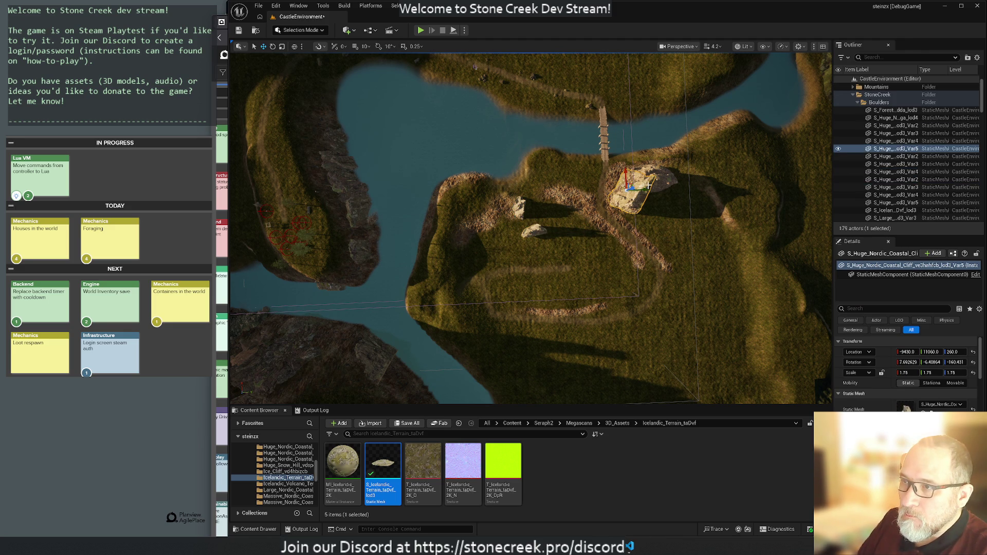
pyautogui.click(653, 208)
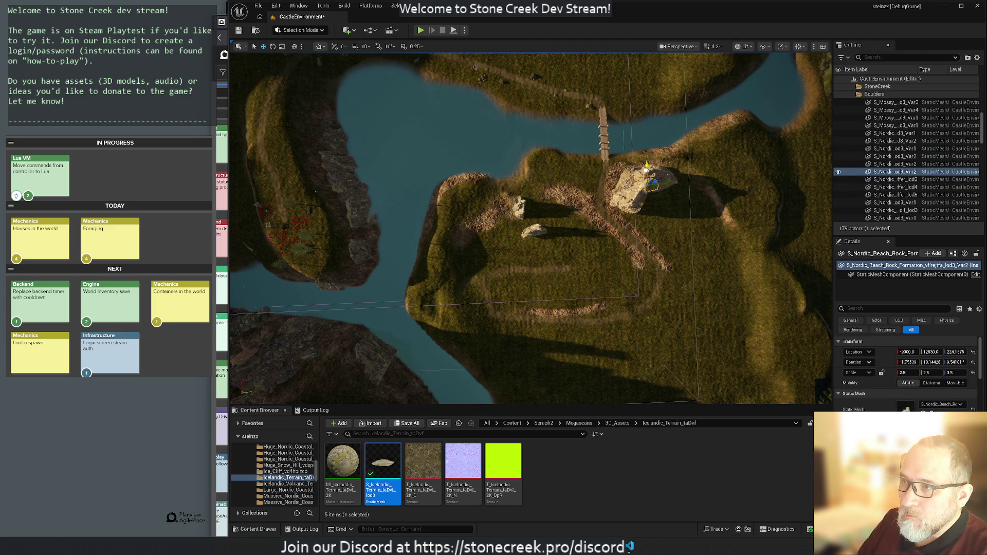
pyautogui.click(637, 171)
pyautogui.moveTo(656, 171)
pyautogui.mouseDown()
pyautogui.moveTo(672, 220)
pyautogui.moveTo(702, 240)
pyautogui.mouseUp()
# Step: Move the second huge cliff rock down-right and snap both rocks to the terrain with End
pyautogui.click(649, 189)
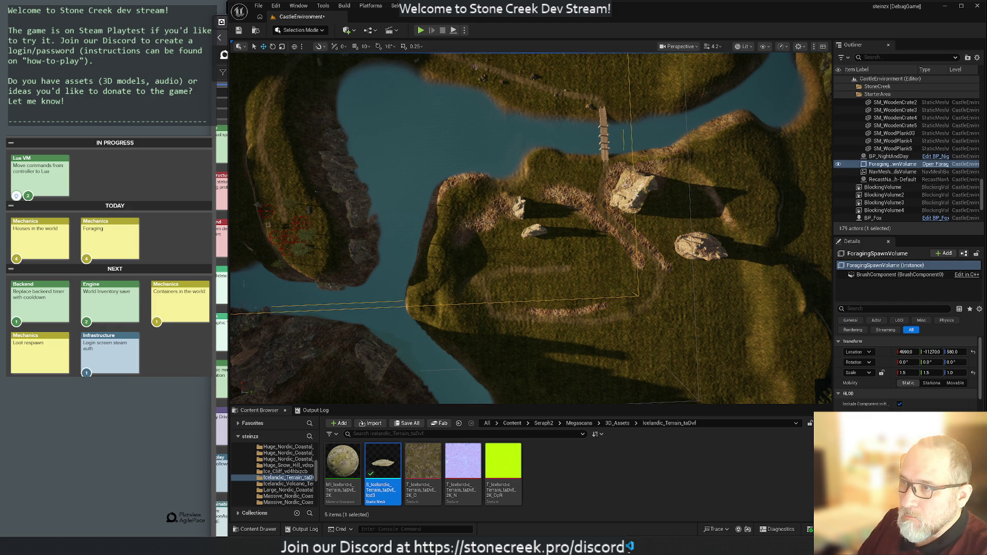
pyautogui.click(637, 192)
pyautogui.moveTo(628, 186); pyautogui.dragTo(696, 336)
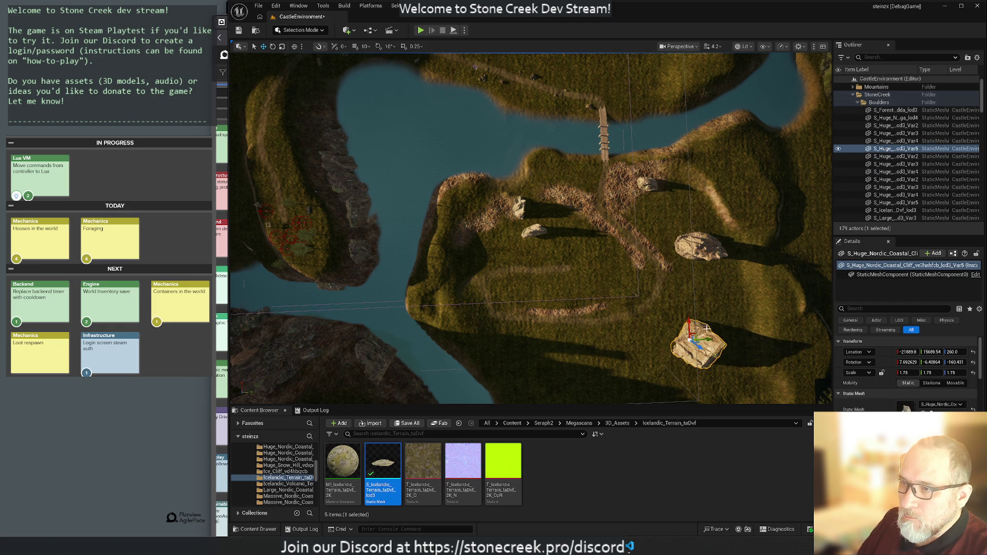
pyautogui.press('End')
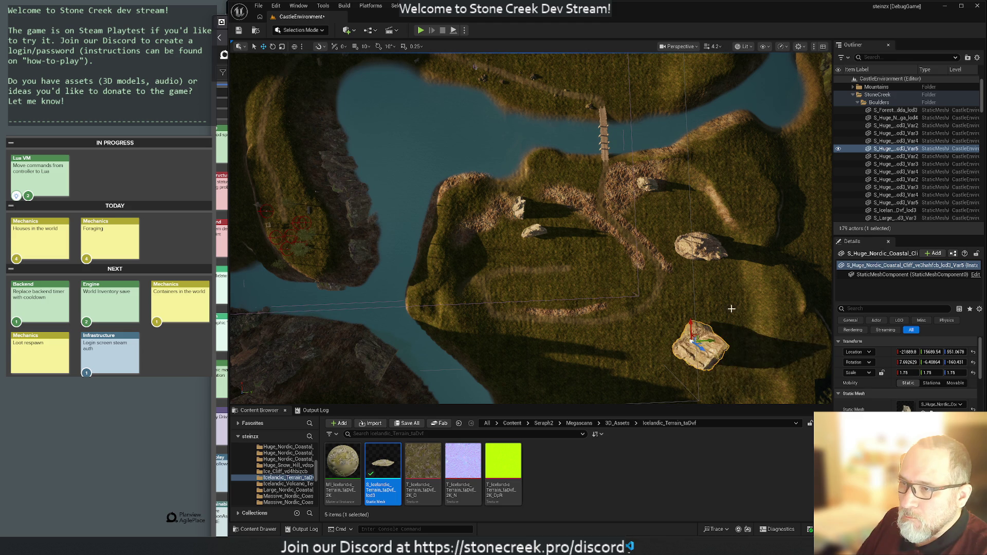
pyautogui.click(708, 248)
pyautogui.press('End')
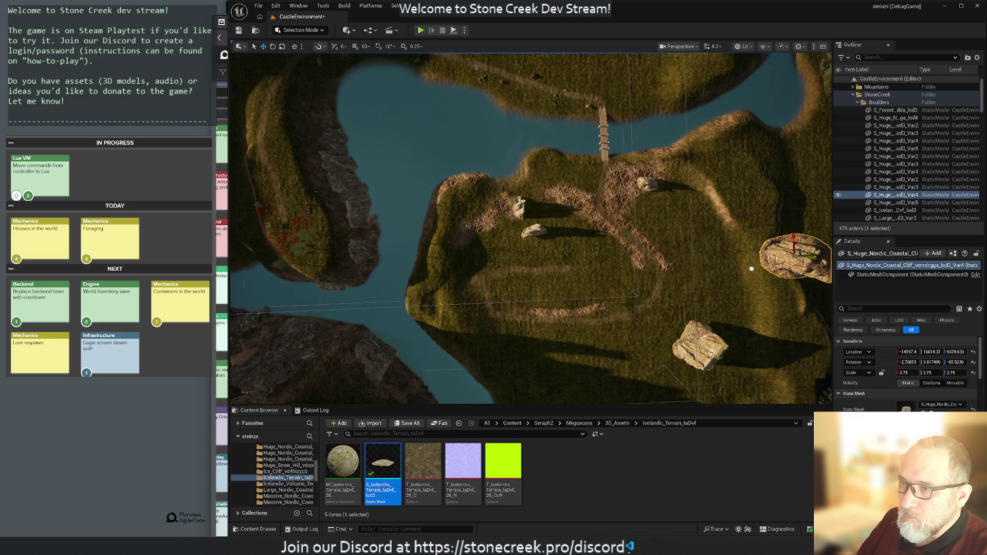
# Step: Select the small central rocks and the beach rock formation for a close look
pyautogui.click(520, 206)
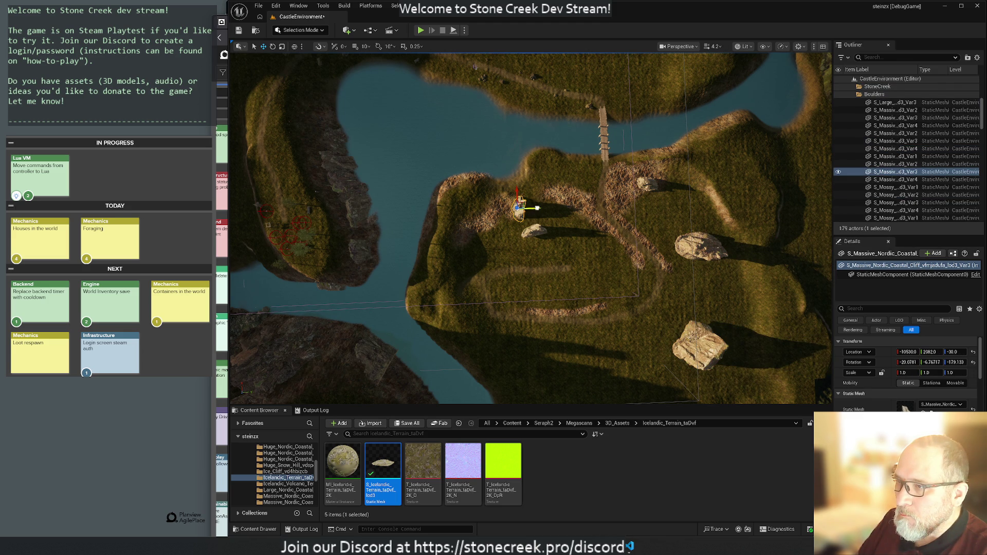
pyautogui.click(539, 230)
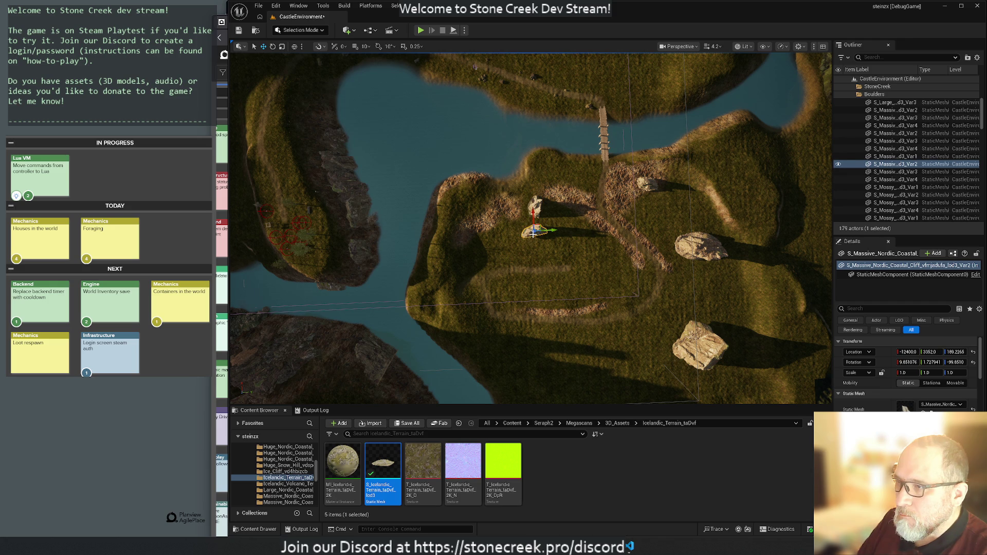
pyautogui.moveTo(508, 229)
pyautogui.mouseDown()
pyautogui.moveTo(522, 191)
pyautogui.moveTo(487, 222)
pyautogui.moveTo(322, 124)
pyautogui.moveTo(321, 132)
pyautogui.moveTo(399, 76)
pyautogui.moveTo(406, 82)
pyautogui.mouseUp()
pyautogui.click(487, 222)
# Step: Move the massive coastal cliff rock to the right across the plateau
pyautogui.press('s')
pyautogui.press('w')
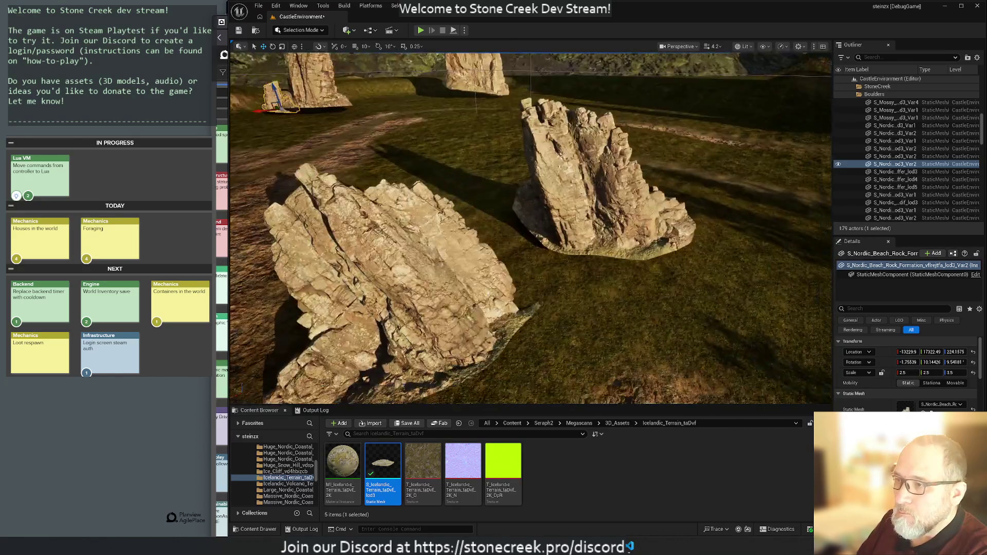
pyautogui.click(502, 206)
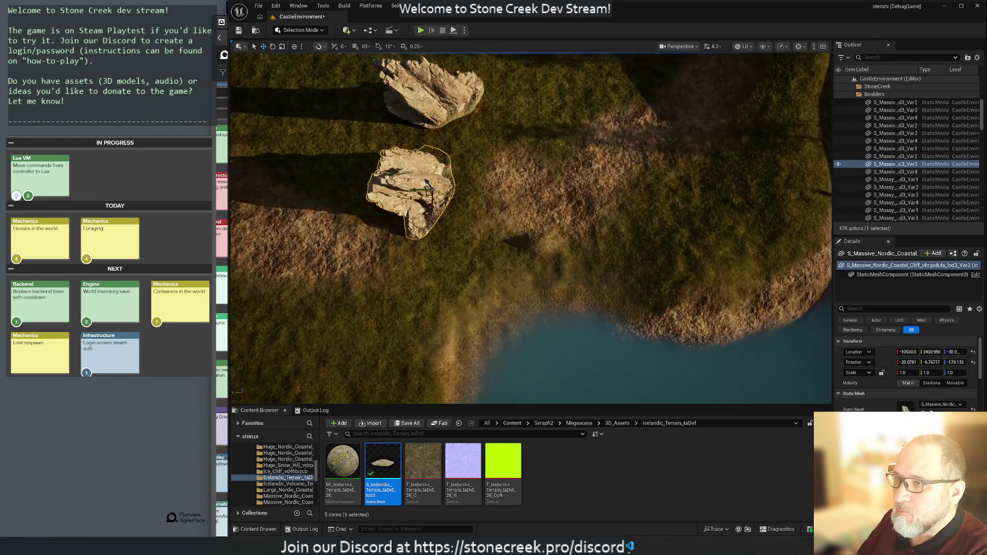
pyautogui.press('w')
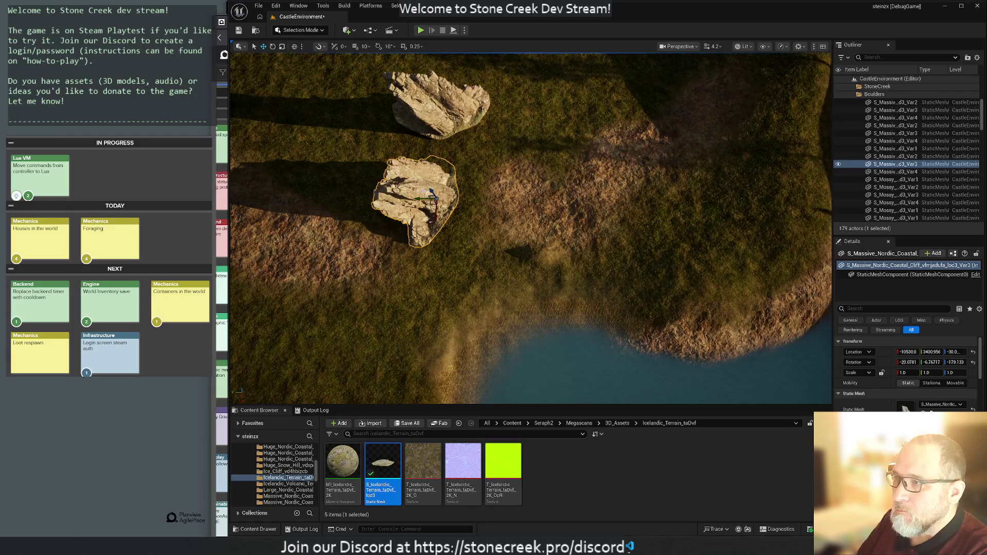
pyautogui.moveTo(430, 204); pyautogui.dragTo(747, 237)
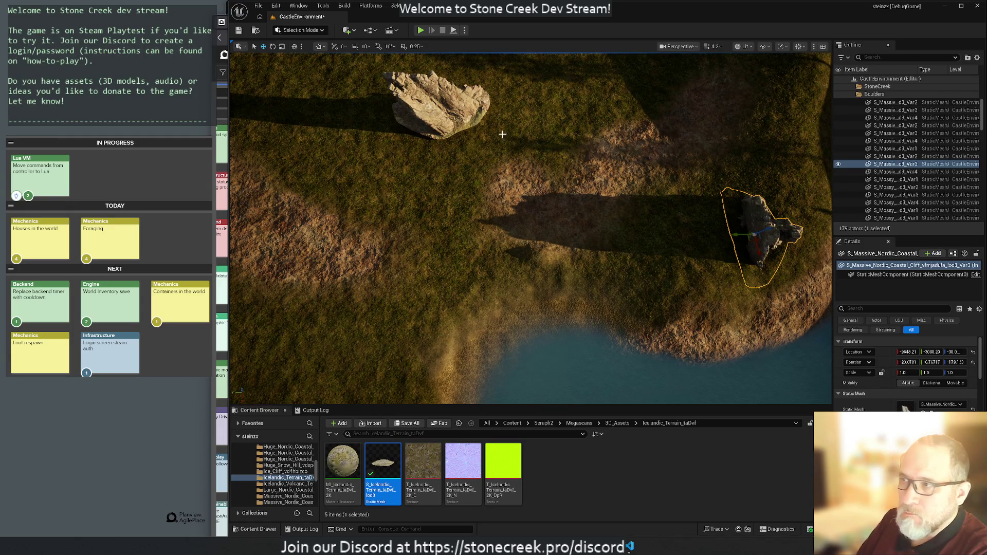
# Step: Move the upper plateau boulder down to the shoreline and sink it into the water
pyautogui.click(440, 119)
pyautogui.moveTo(438, 122); pyautogui.dragTo(535, 329)
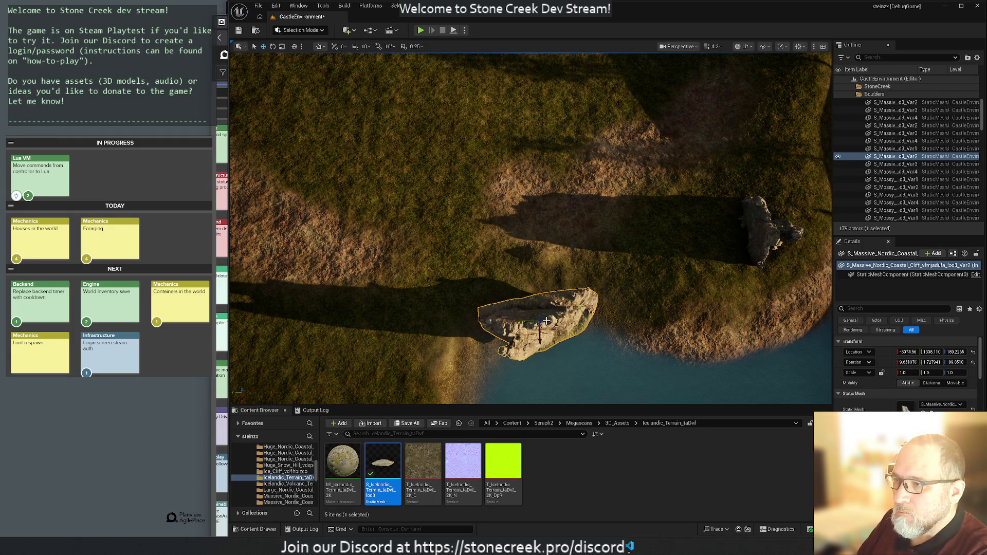
pyautogui.moveTo(539, 322)
pyautogui.mouseDown()
pyautogui.moveTo(525, 329)
pyautogui.moveTo(570, 282)
pyautogui.moveTo(448, 275)
pyautogui.moveTo(382, 176)
pyautogui.moveTo(406, 210)
pyautogui.mouseUp()
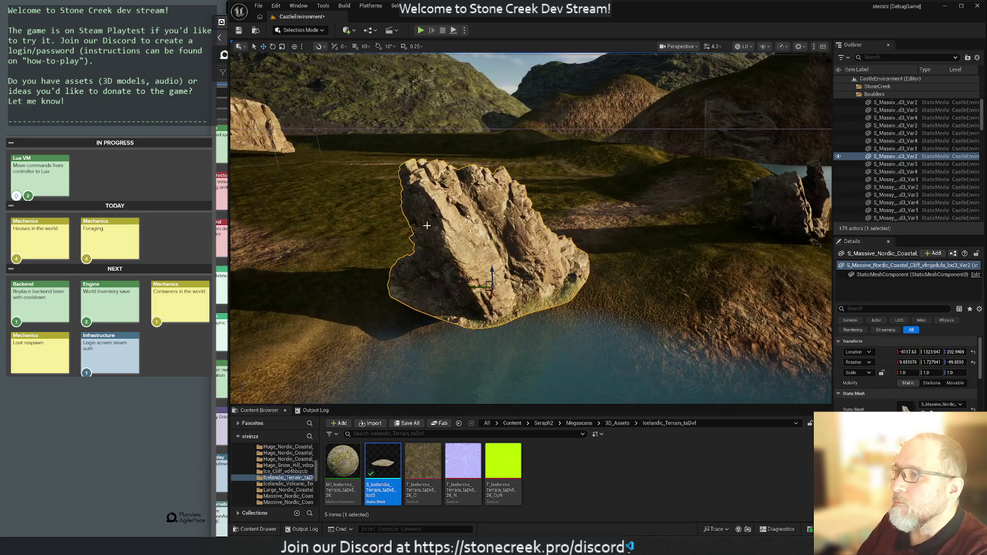
pyautogui.moveTo(492, 268)
pyautogui.mouseDown()
pyautogui.moveTo(494, 312)
pyautogui.moveTo(555, 360)
pyautogui.mouseUp()
# Step: Select the neighbouring cliff rock, then the large cliff rock along the river
pyautogui.click(515, 211)
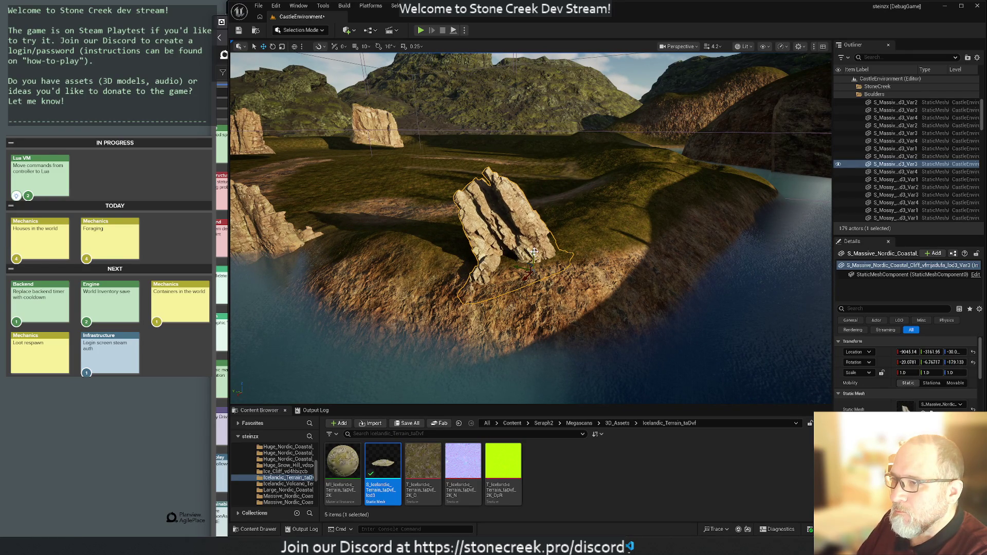
pyautogui.rightClick(372, 246)
pyautogui.click(367, 241)
pyautogui.moveTo(368, 242)
pyautogui.mouseDown()
pyautogui.moveTo(396, 262)
pyautogui.moveTo(509, 266)
pyautogui.moveTo(371, 270)
pyautogui.mouseUp()
pyautogui.click(370, 270)
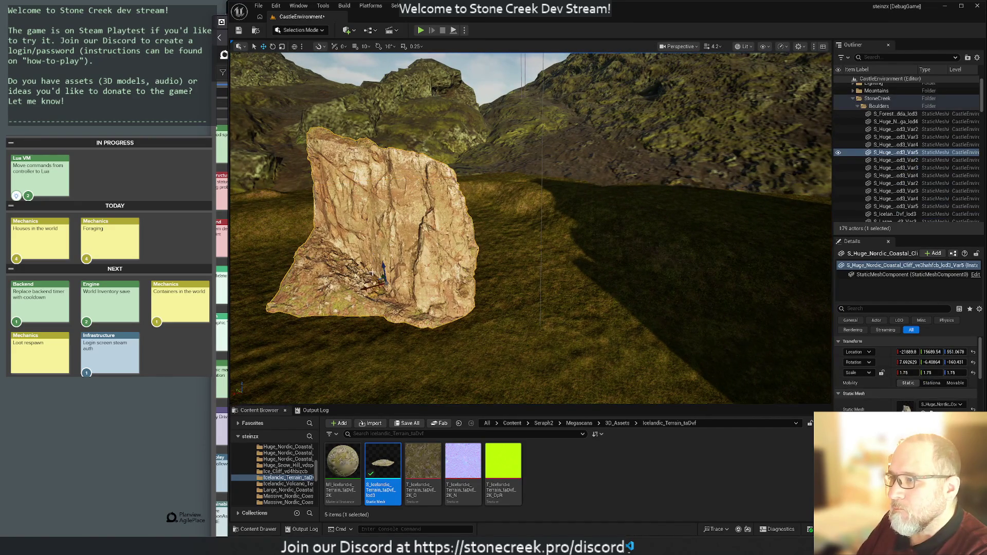
# Step: From above, move the second boulder left beside the other and the small rock below them
pyautogui.moveTo(342, 258); pyautogui.dragTo(342, 312)
pyautogui.moveTo(591, 182); pyautogui.dragTo(459, 239)
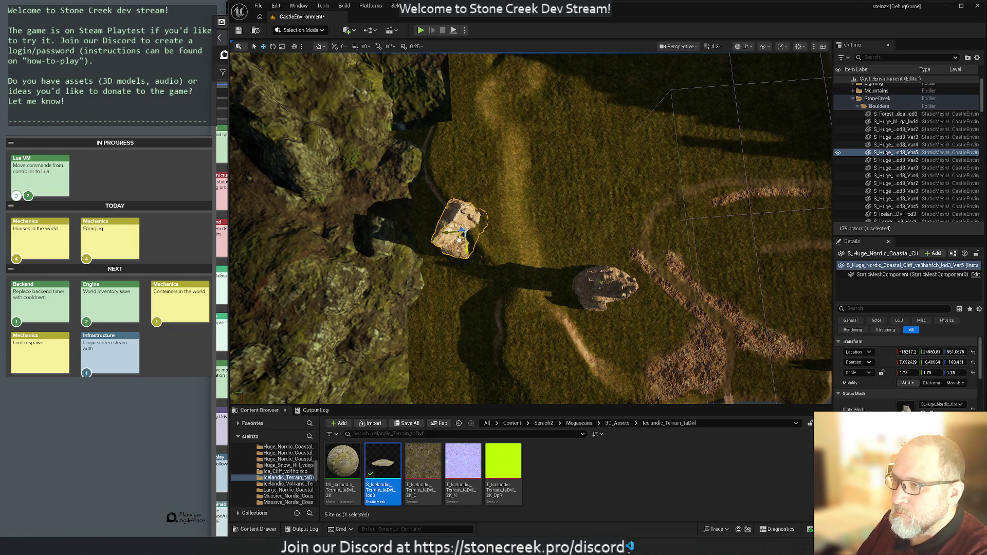
pyautogui.click(596, 292)
pyautogui.moveTo(600, 292); pyautogui.dragTo(464, 298)
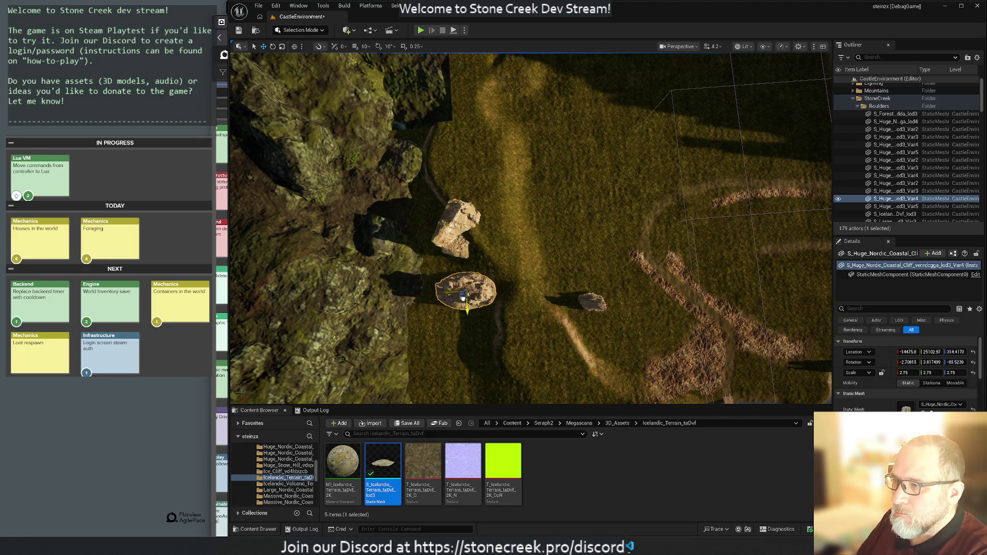
pyautogui.click(588, 310)
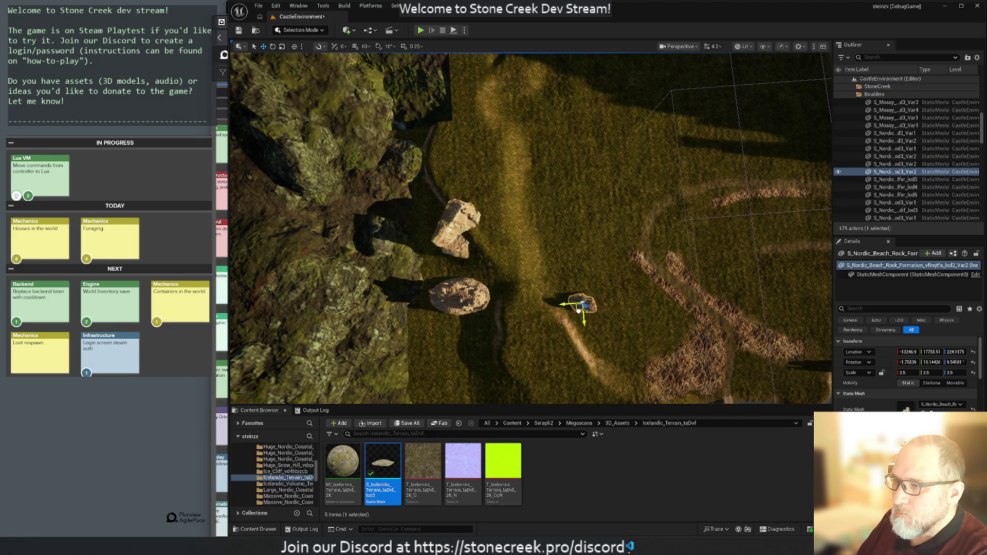
pyautogui.moveTo(585, 308); pyautogui.dragTo(436, 356)
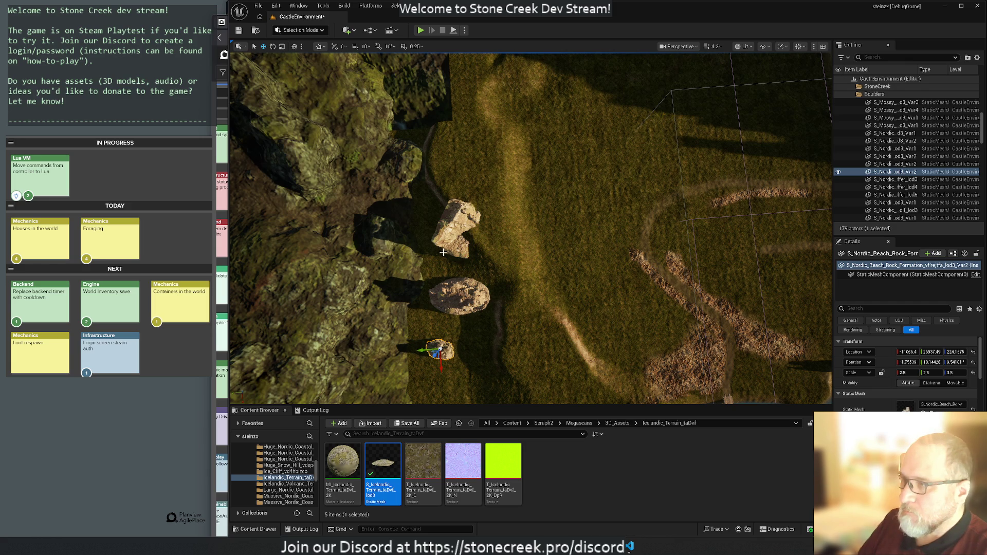
# Step: Check the upper and middle boulders and select the Icelandic Volcano Terrain mesh
pyautogui.click(455, 239)
pyautogui.click(459, 295)
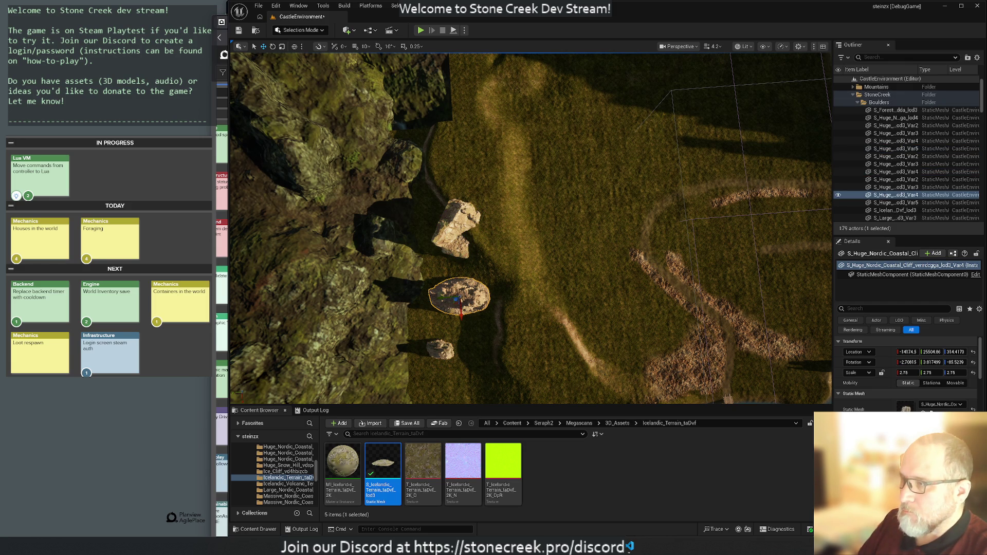
pyautogui.click(318, 189)
pyautogui.moveTo(427, 233)
pyautogui.mouseDown()
pyautogui.moveTo(427, 214)
pyautogui.moveTo(464, 341)
pyautogui.moveTo(237, 252)
pyautogui.mouseUp()
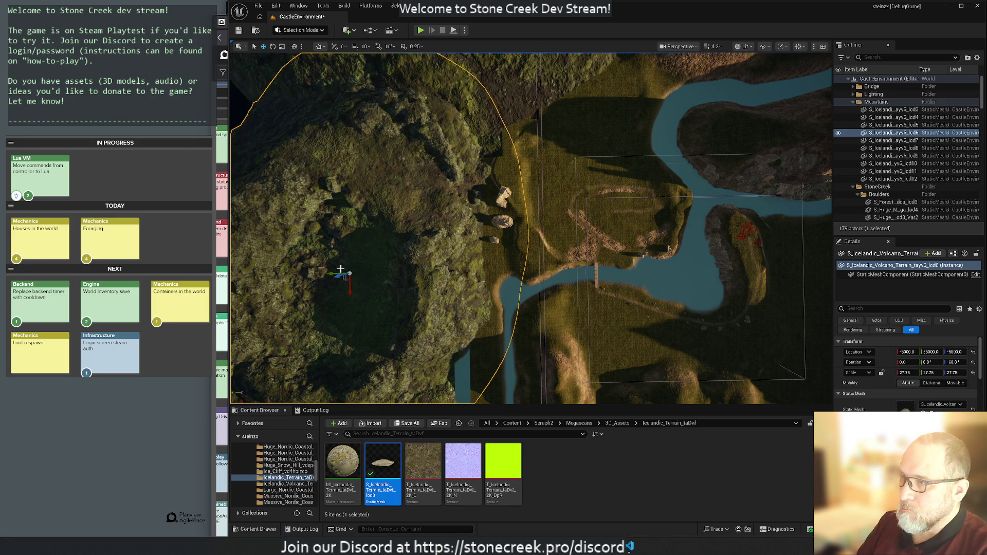
# Step: Select the Landscape, volcano mesh, water plane, ForagingSpawnVolume and NavMeshBoundsVolume in turn
pyautogui.click(341, 269)
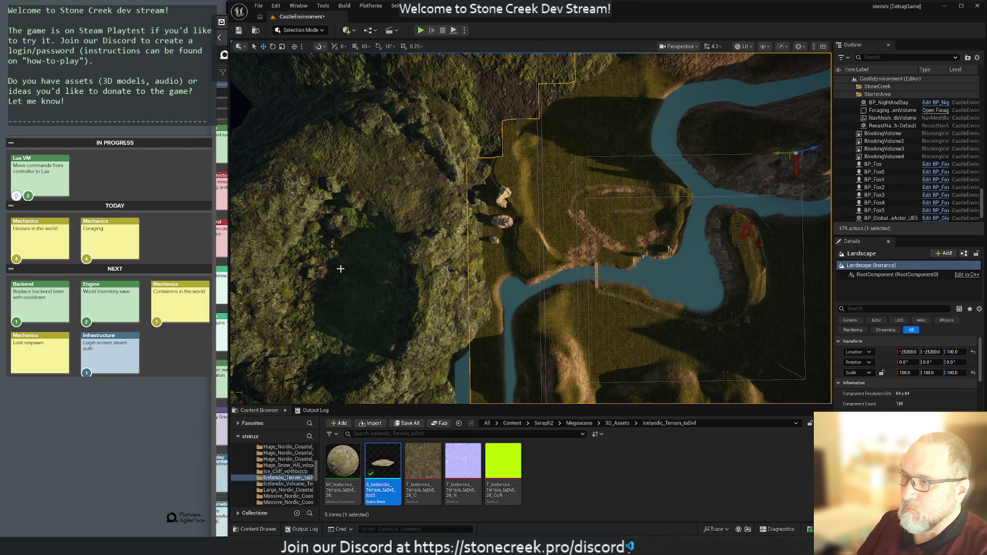
pyautogui.click(397, 198)
pyautogui.moveTo(398, 198); pyautogui.dragTo(357, 238)
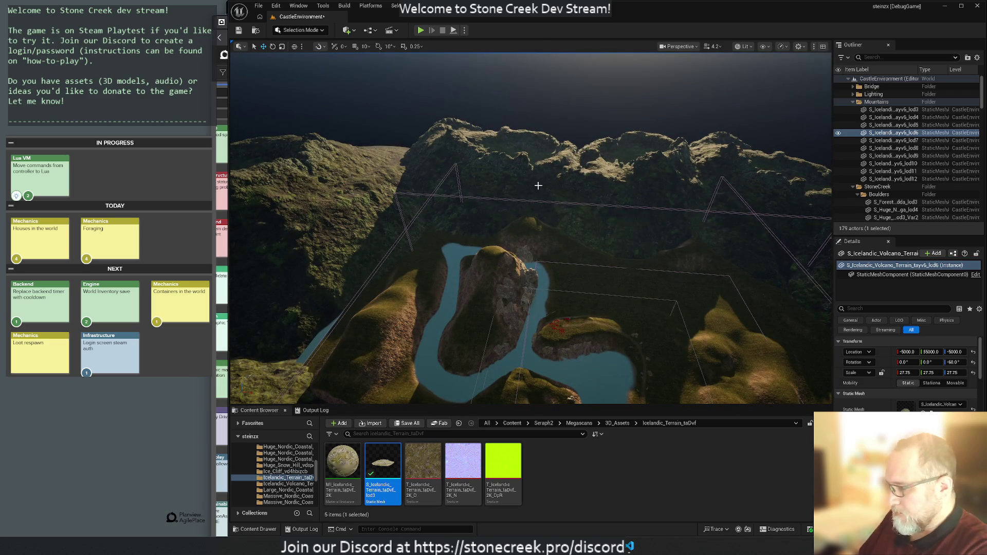
pyautogui.moveTo(515, 219)
pyautogui.mouseDown()
pyautogui.moveTo(514, 258)
pyautogui.moveTo(523, 220)
pyautogui.mouseUp()
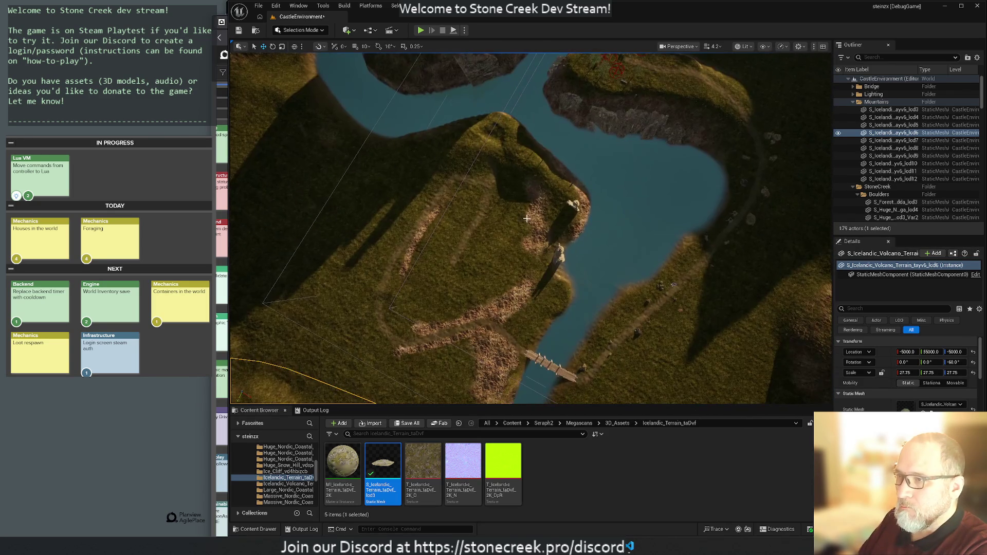
pyautogui.click(517, 119)
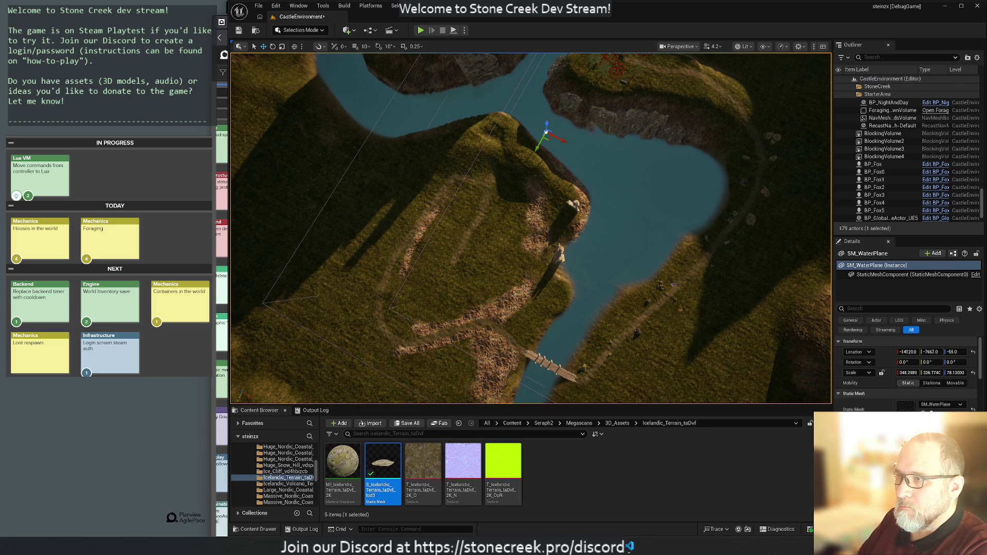
pyautogui.doubleClick(890, 110)
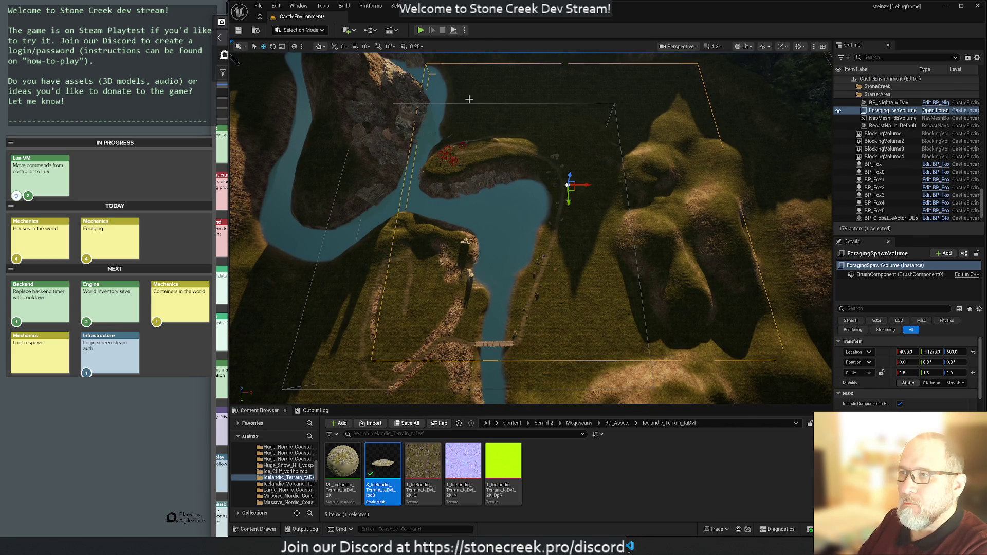
pyautogui.click(480, 104)
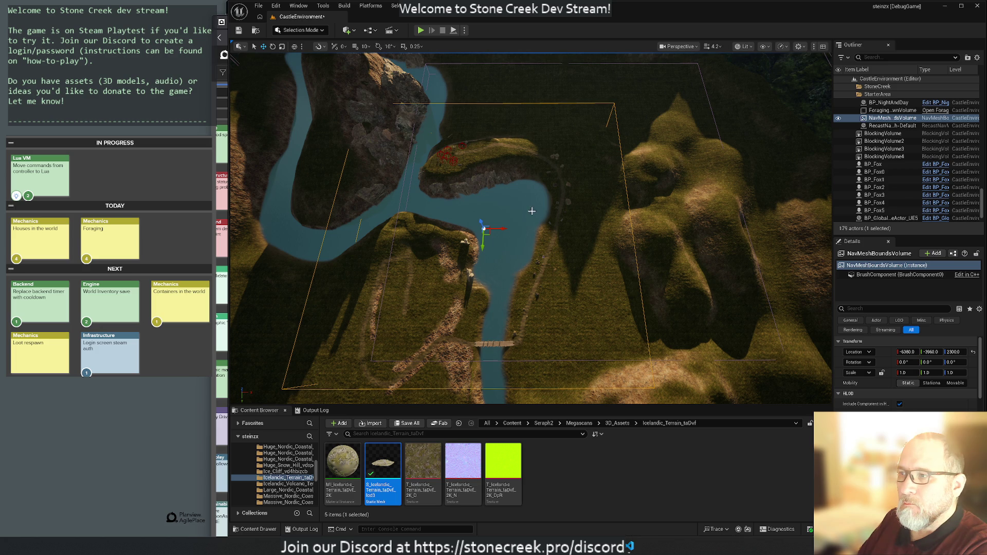
# Step: Show the foliage actor in the Outliner and view the forested island cliff
pyautogui.moveTo(761, 216); pyautogui.dragTo(762, 155)
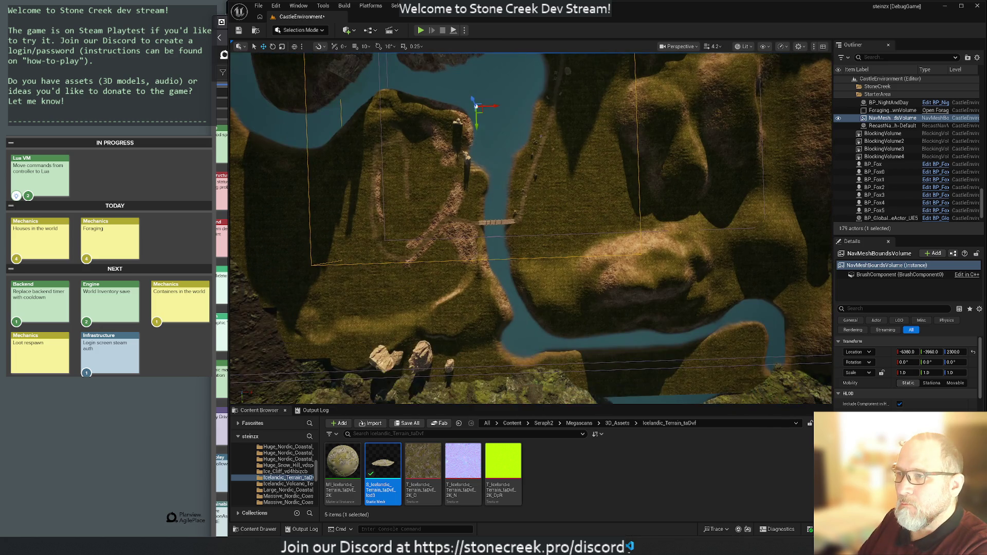
pyautogui.scroll(-2, 885, 187)
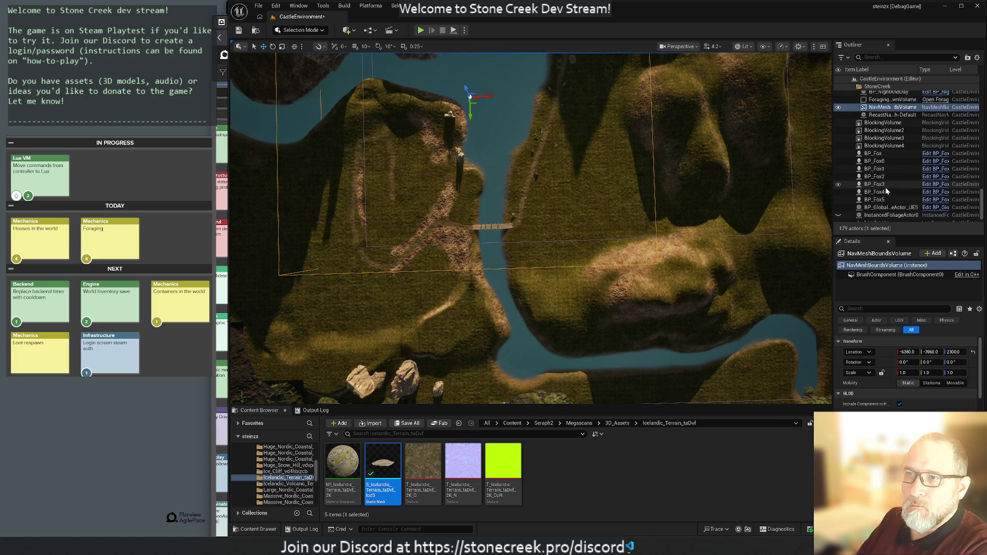
pyautogui.click(839, 206)
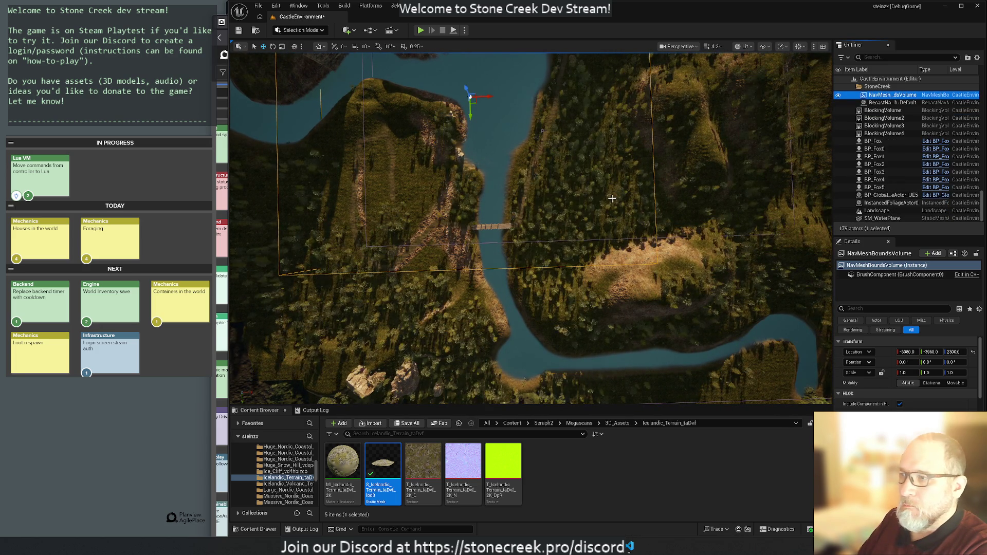
pyautogui.scroll(5, 530, 228)
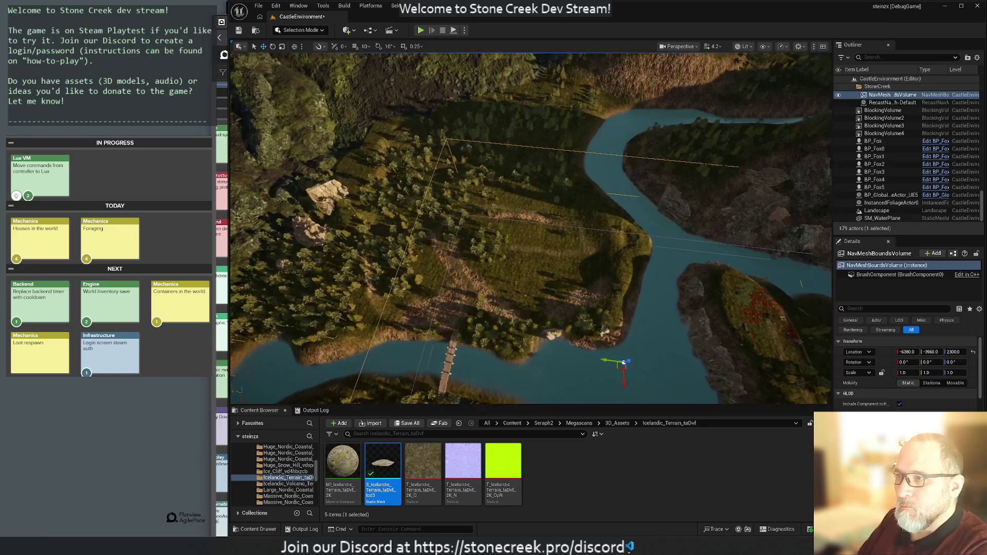
pyautogui.scroll(5, 531, 228)
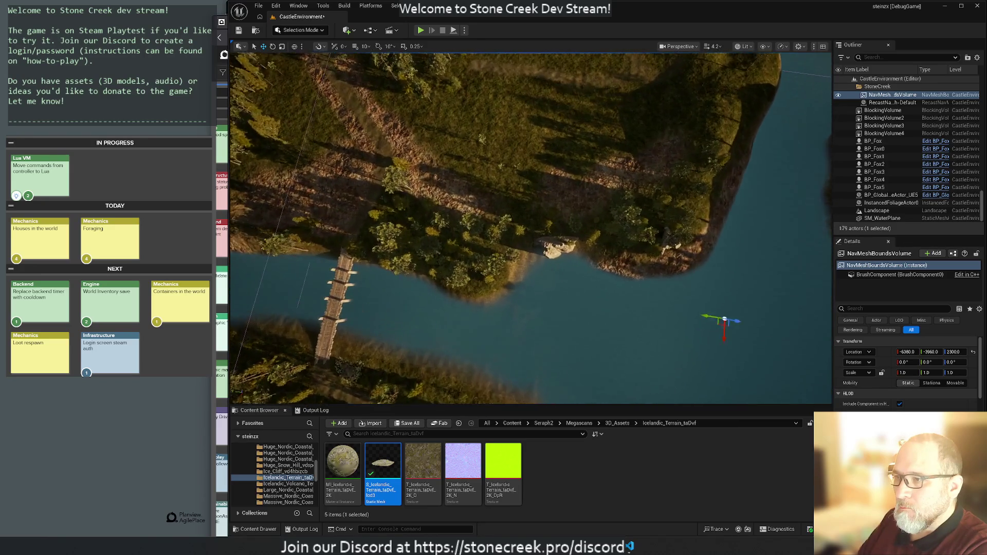
pyautogui.moveTo(530, 228); pyautogui.dragTo(530, 195)
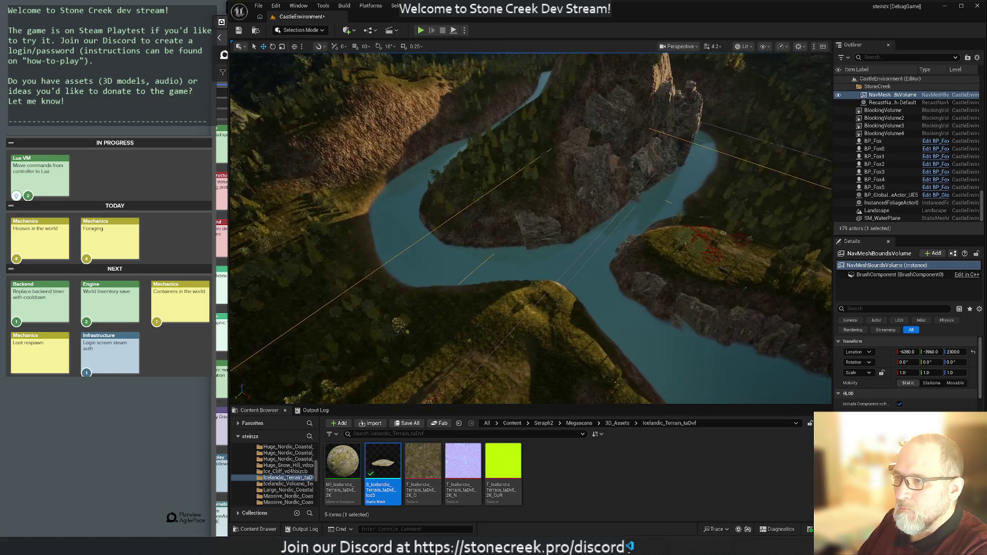
pyautogui.scroll(10, 639, 216)
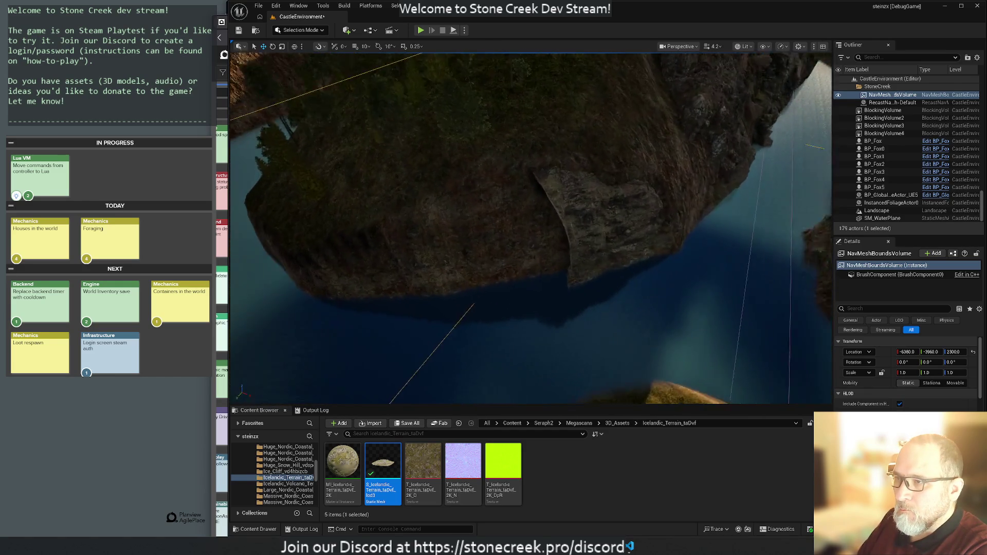
# Step: Duplicate the island cliff rock, try rotating it about 24 degrees and moving it, then delete the copy
pyautogui.click(639, 216)
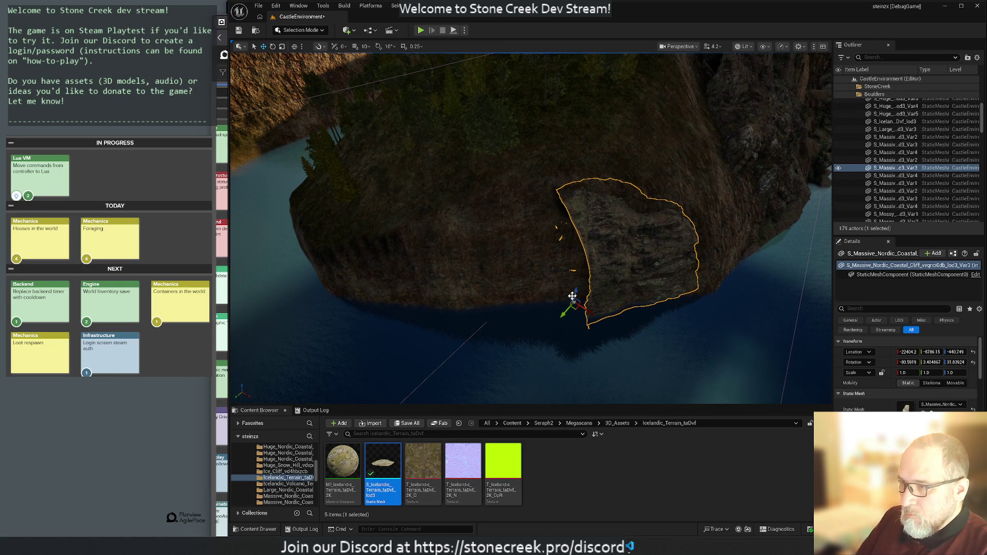
pyautogui.moveTo(576, 307)
pyautogui.mouseDown()
pyautogui.moveTo(452, 316)
pyautogui.moveTo(447, 327)
pyautogui.mouseUp()
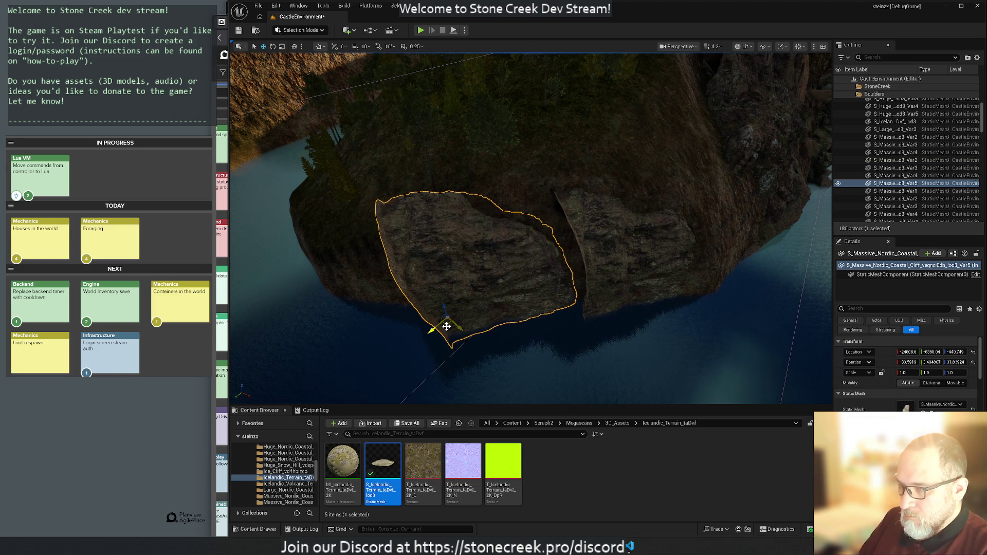
pyautogui.press('e')
pyautogui.moveTo(445, 346)
pyautogui.mouseDown()
pyautogui.moveTo(467, 335)
pyautogui.moveTo(437, 293)
pyautogui.moveTo(398, 347)
pyautogui.mouseUp()
pyautogui.press('r')
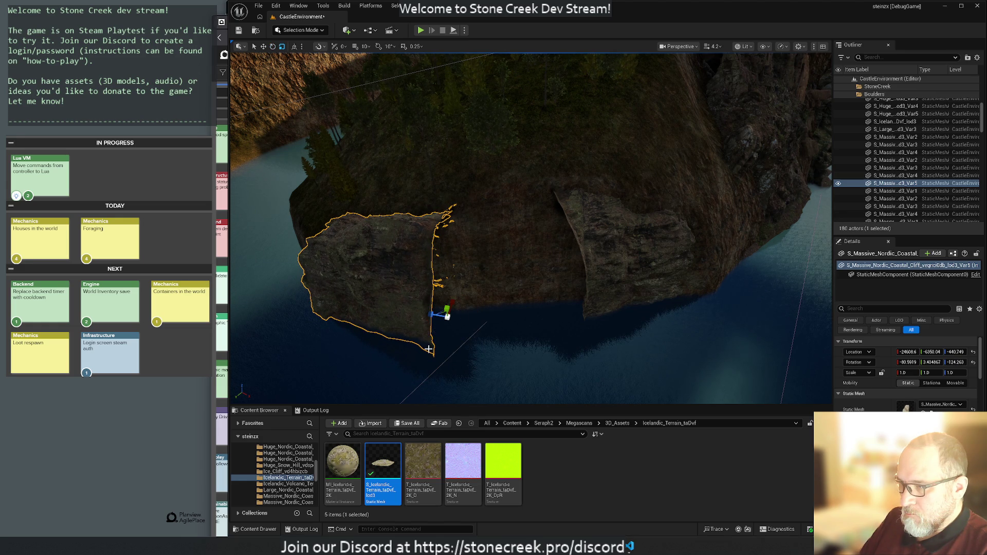
pyautogui.press('w')
pyautogui.moveTo(445, 316)
pyautogui.mouseDown()
pyautogui.moveTo(455, 326)
pyautogui.moveTo(595, 296)
pyautogui.moveTo(470, 315)
pyautogui.moveTo(492, 308)
pyautogui.mouseUp()
pyautogui.press('Delete')
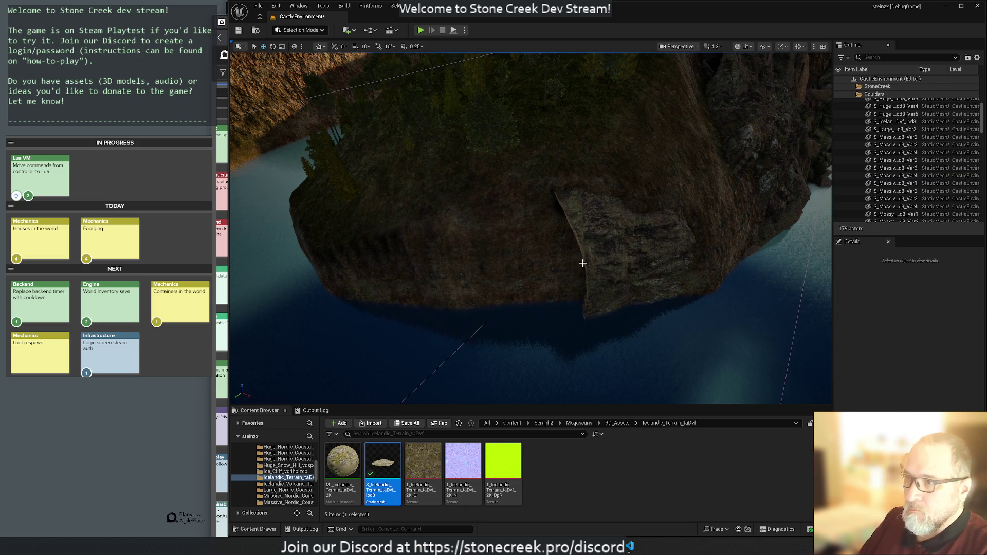
# Step: Rotate the original cliff rock on the riverbank to a new angle
pyautogui.click(608, 269)
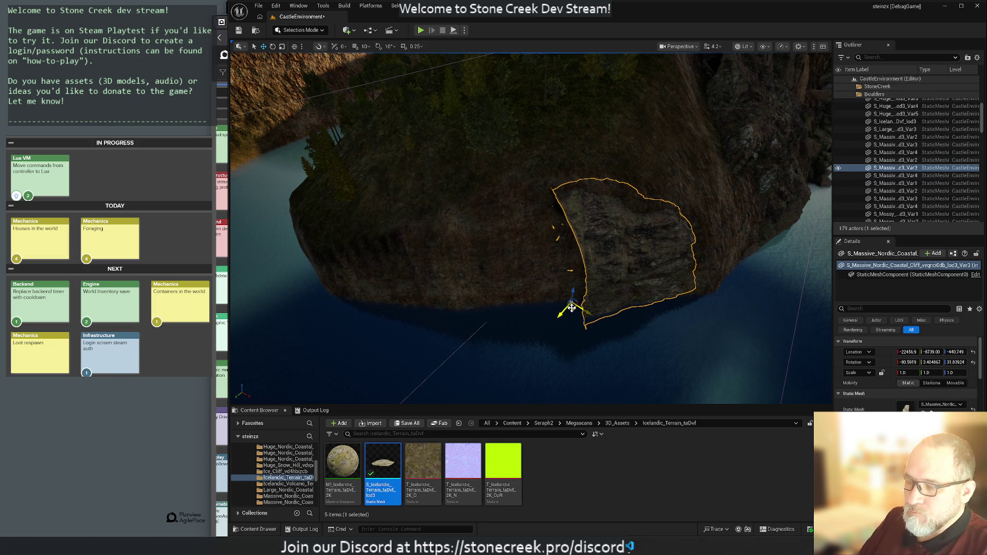
pyautogui.press('e')
pyautogui.moveTo(578, 324)
pyautogui.mouseDown()
pyautogui.moveTo(598, 320)
pyautogui.moveTo(567, 322)
pyautogui.mouseUp()
pyautogui.press('r')
pyautogui.press('w')
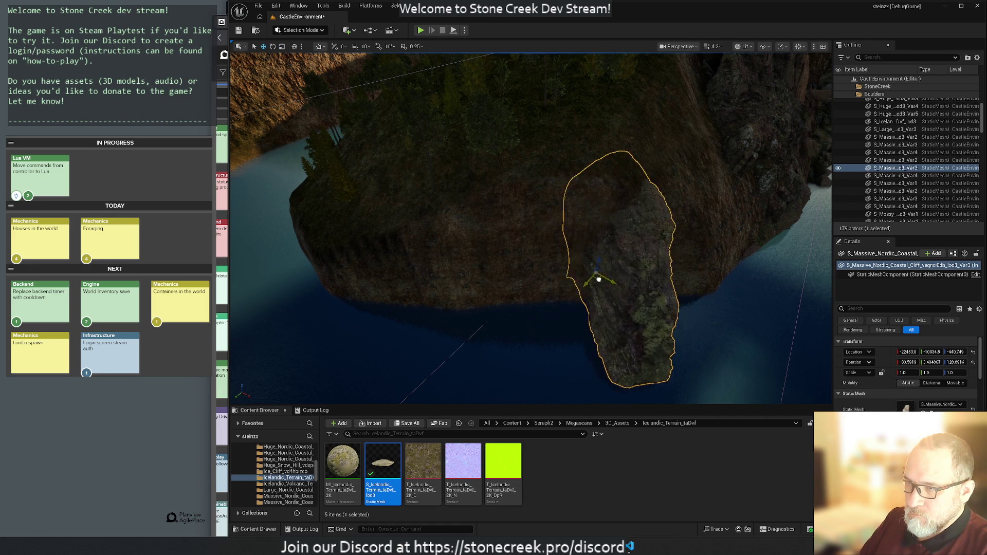